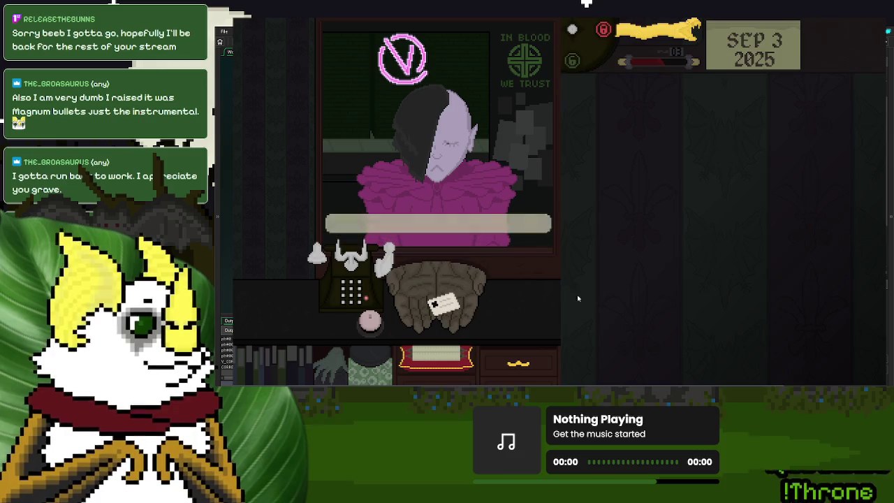
Step: Inspect the purple-coated customer's ID, hand it back, and call security to close the shutter
{"action": "mouse_move", "coordinate": [440, 304]}
{"action": "left_mouse_down"}
{"action": "mouse_move", "coordinate": [559, 290]}
{"action": "mouse_move", "coordinate": [687, 213]}
{"action": "left_mouse_up"}
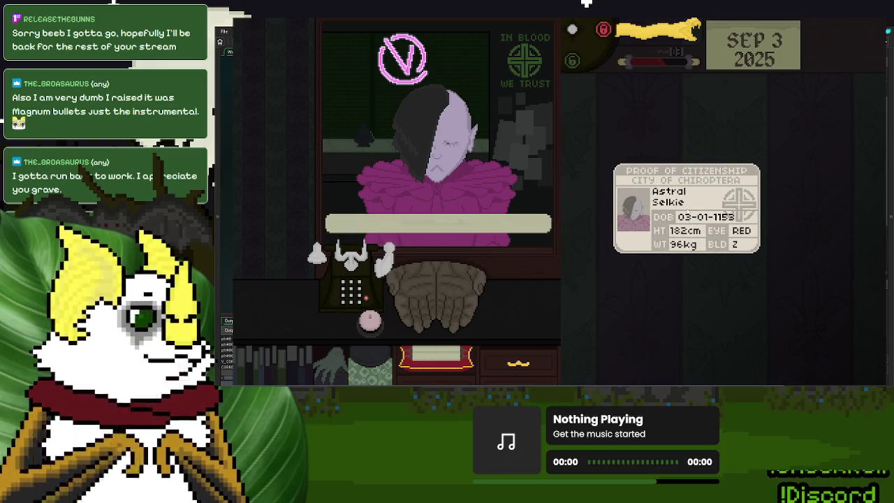
{"action": "left_click", "coordinate": [688, 213]}
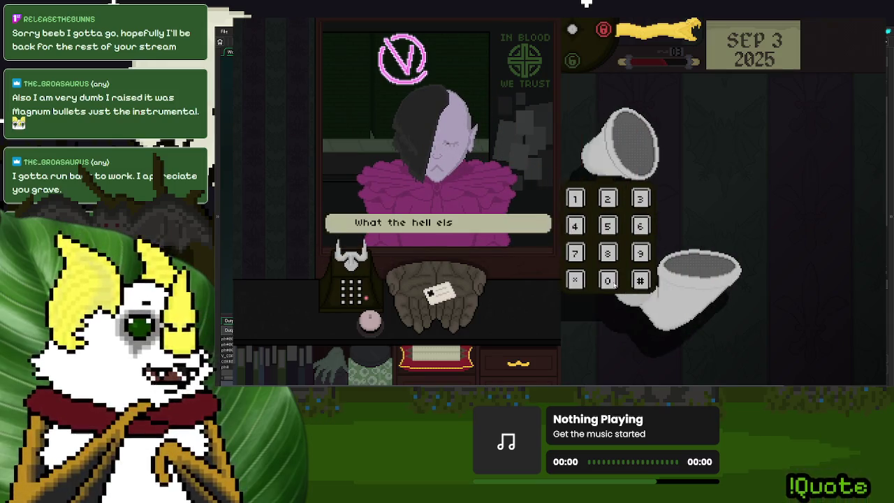
{"action": "left_click", "coordinate": [615, 285]}
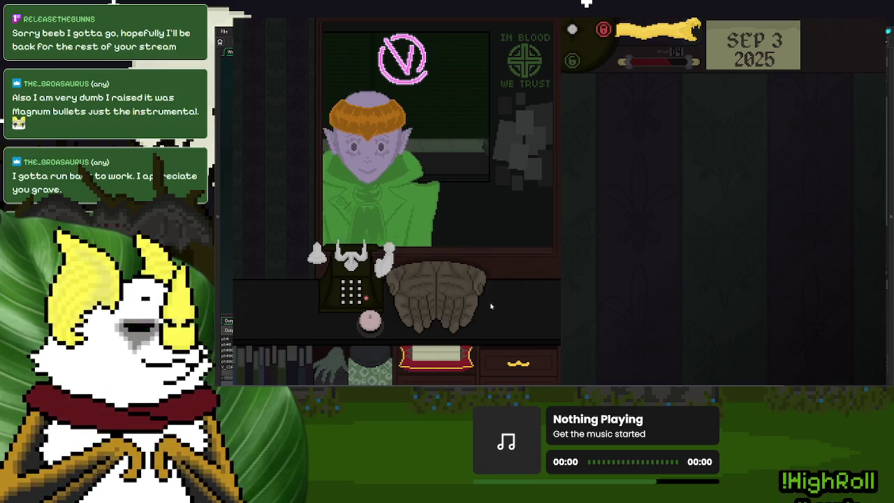
Step: Check the orange-haired donor's ID, return it, answer Yes, and switch the door light to red
{"action": "left_click", "coordinate": [437, 302]}
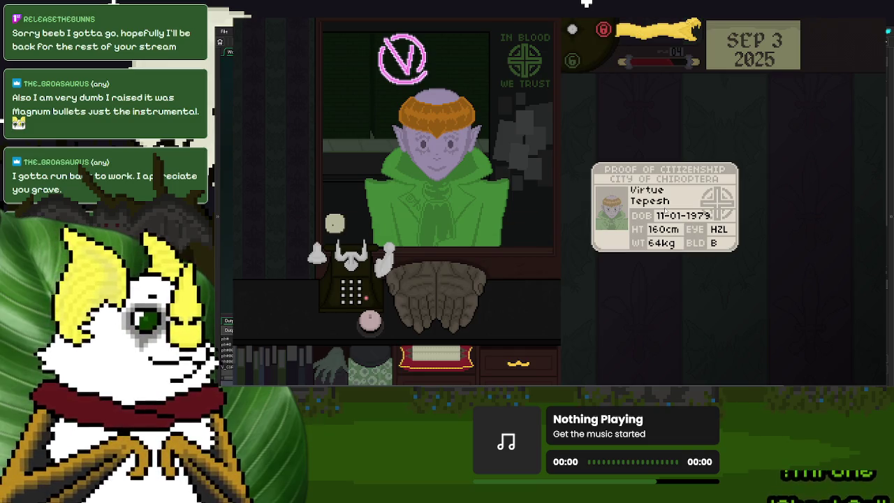
{"action": "left_click_drag", "start_coordinate": [666, 210], "coordinate": [556, 210]}
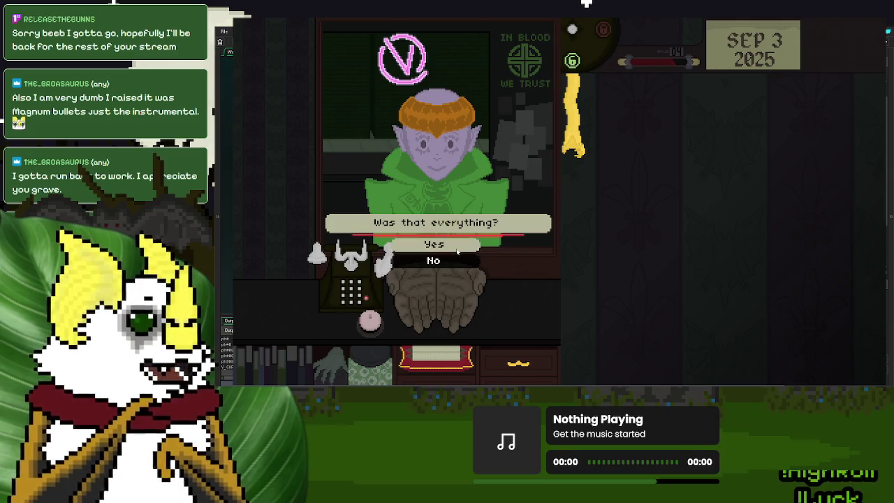
{"action": "left_click", "coordinate": [459, 248]}
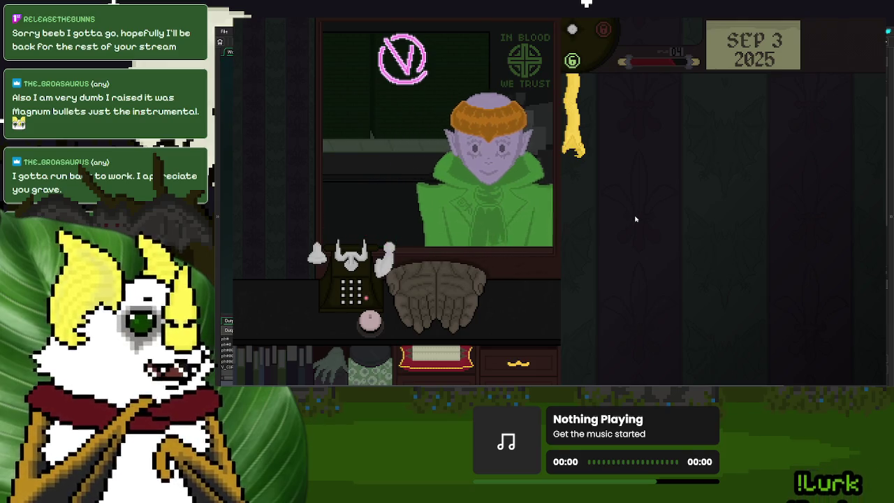
{"action": "left_click", "coordinate": [580, 134]}
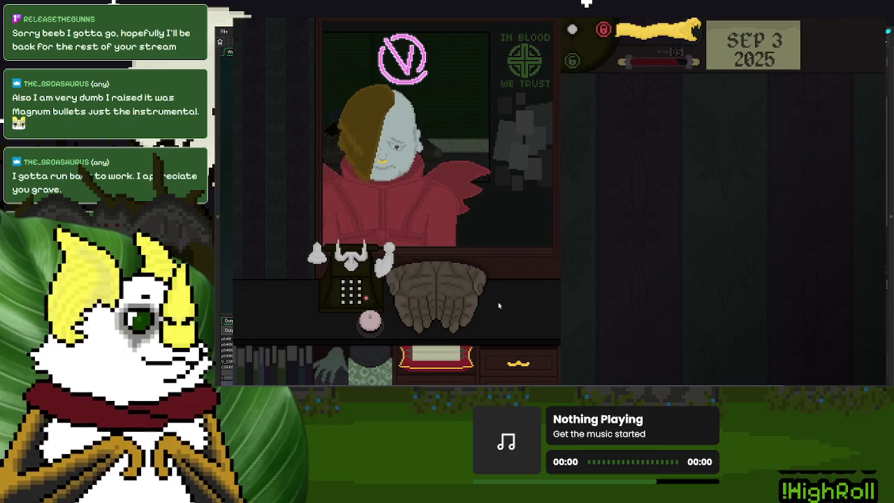
Step: Check the red-coated donor's ID, return it, answer No, and dial security
{"action": "left_click", "coordinate": [451, 306]}
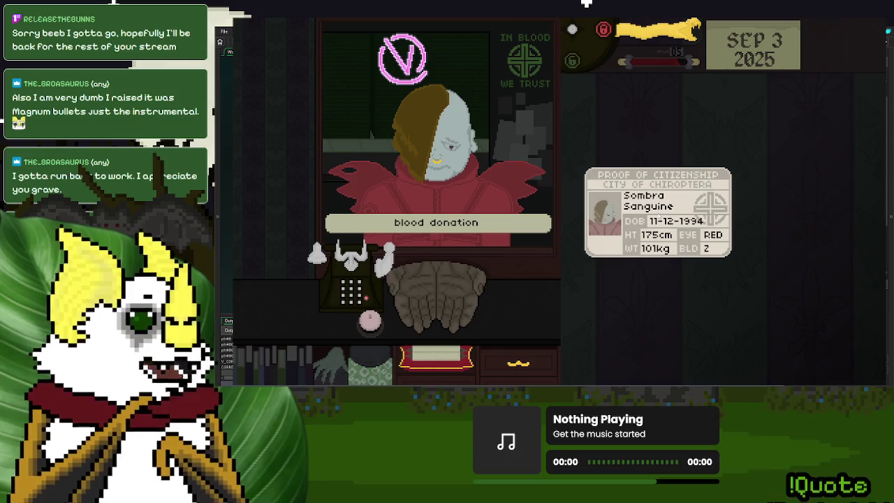
{"action": "left_click", "coordinate": [659, 217]}
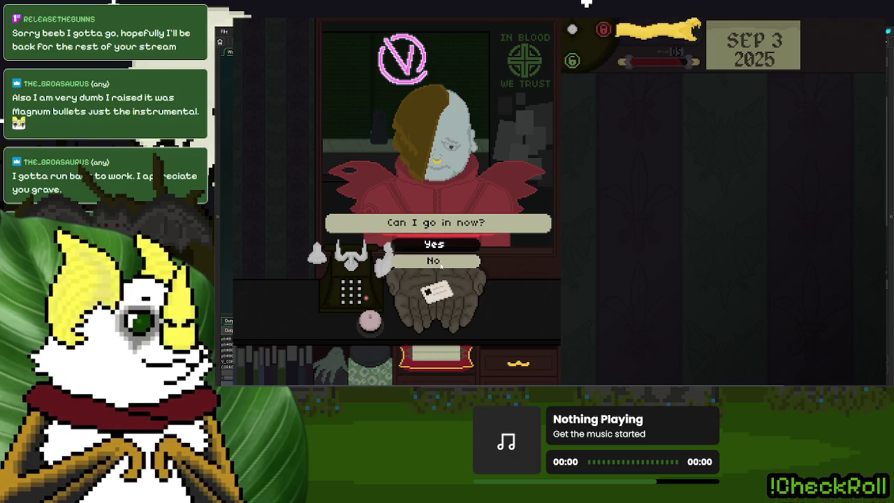
{"action": "left_click", "coordinate": [360, 313]}
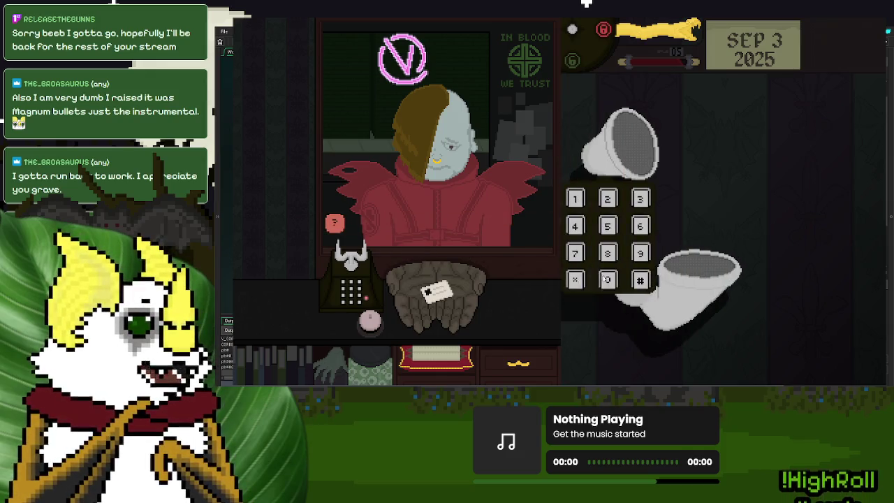
{"action": "left_click", "coordinate": [605, 278]}
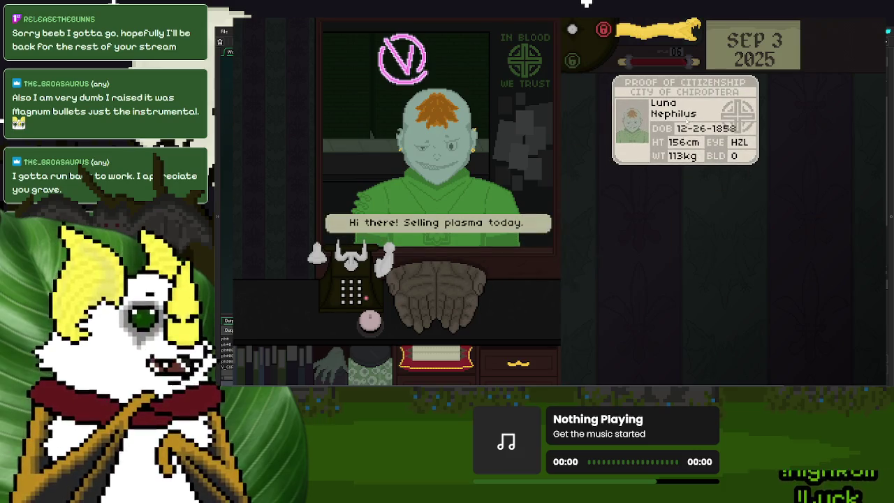
Step: Inspect the bald plasma seller's Proof of Citizenship, return it, send them on, and clear the desk paper
{"action": "left_click_drag", "start_coordinate": [688, 120], "coordinate": [682, 120]}
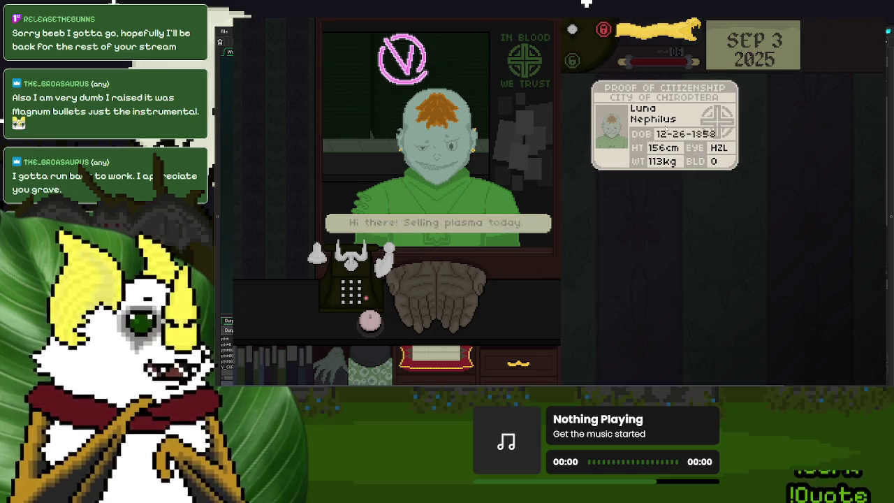
{"action": "left_click", "coordinate": [677, 121]}
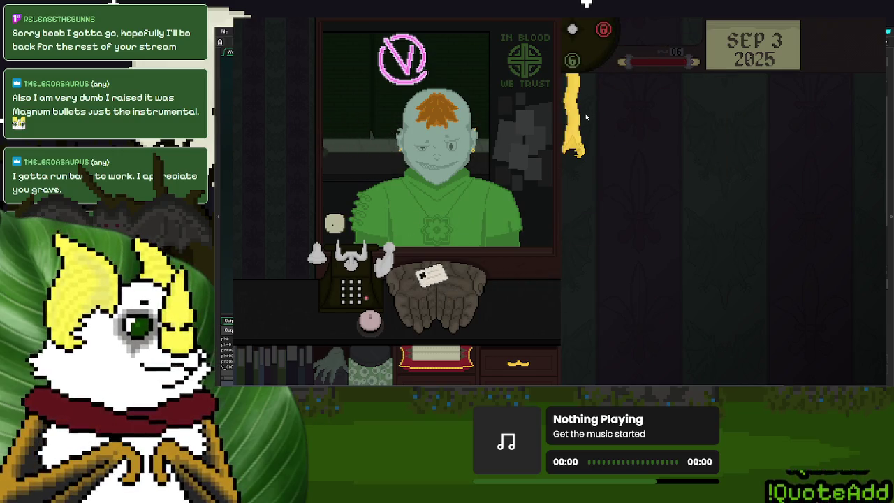
{"action": "left_click", "coordinate": [428, 290]}
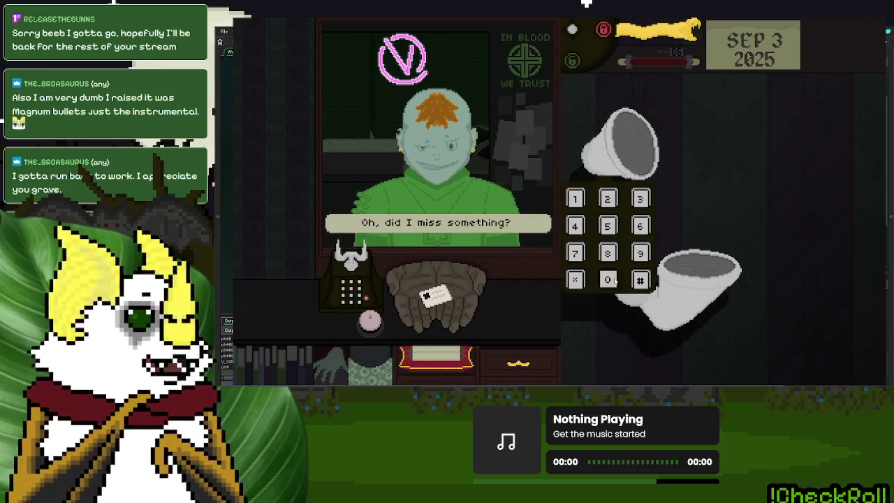
{"action": "left_click_drag", "start_coordinate": [446, 310], "coordinate": [534, 333]}
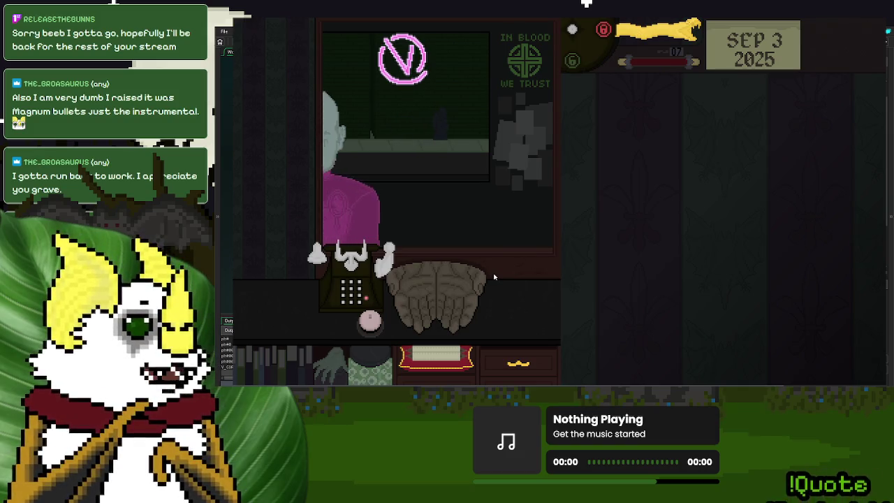
Step: Read the magenta-coated donor's ID on the desk, then drag it back to the counter
{"action": "mouse_move", "coordinate": [440, 301]}
{"action": "left_mouse_down"}
{"action": "mouse_move", "coordinate": [432, 307]}
{"action": "mouse_move", "coordinate": [660, 194]}
{"action": "left_mouse_up"}
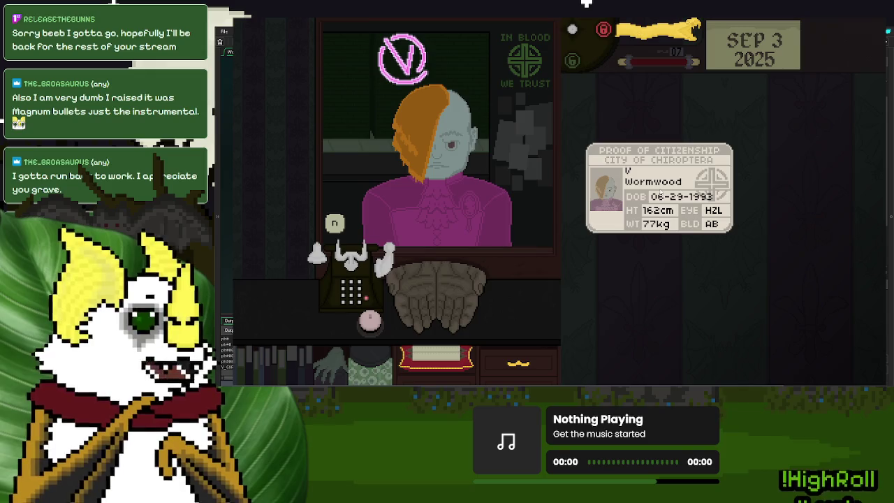
{"action": "mouse_move", "coordinate": [661, 194]}
{"action": "left_mouse_down"}
{"action": "mouse_move", "coordinate": [422, 291]}
{"action": "mouse_move", "coordinate": [434, 289]}
{"action": "left_mouse_up"}
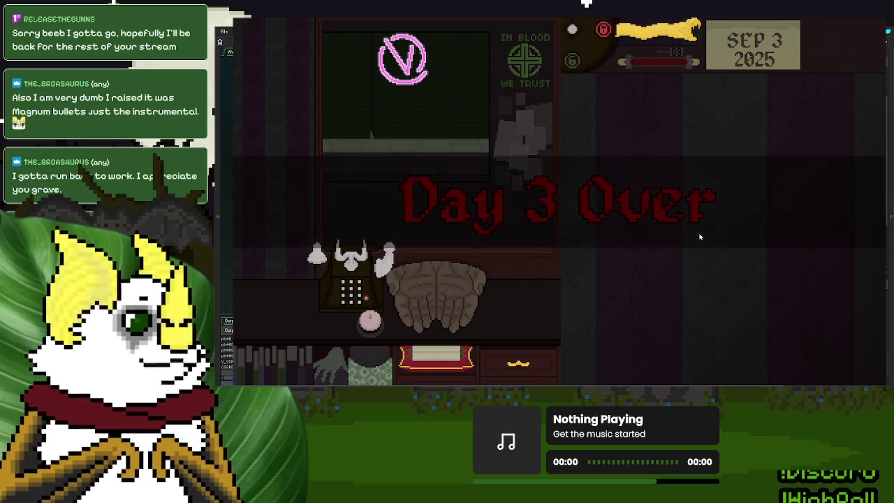
Step: Continue past Day 3 Over, dispose of the leftover IDs, end the day, and Save and Continue
{"action": "left_click", "coordinate": [580, 296]}
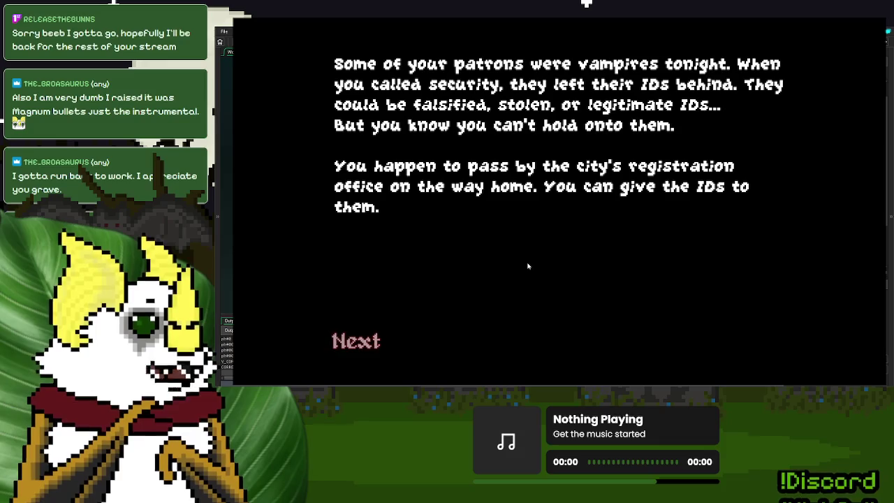
{"action": "left_click", "coordinate": [367, 343]}
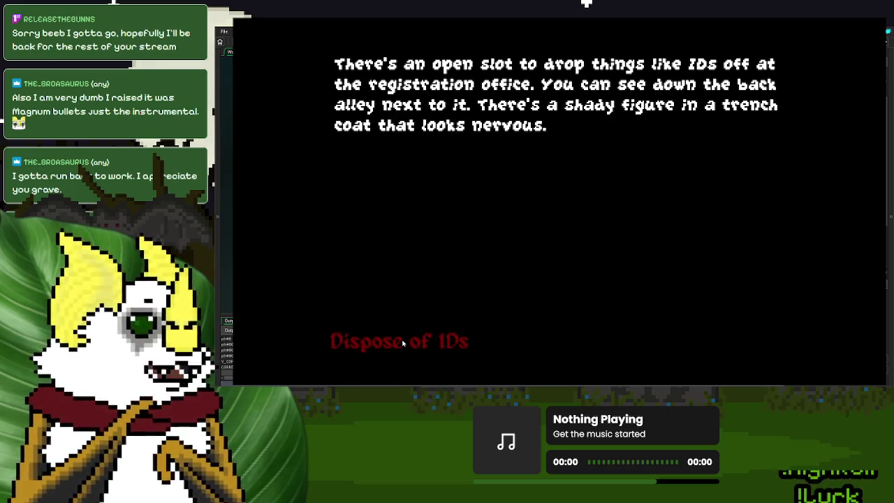
{"action": "left_click", "coordinate": [418, 335]}
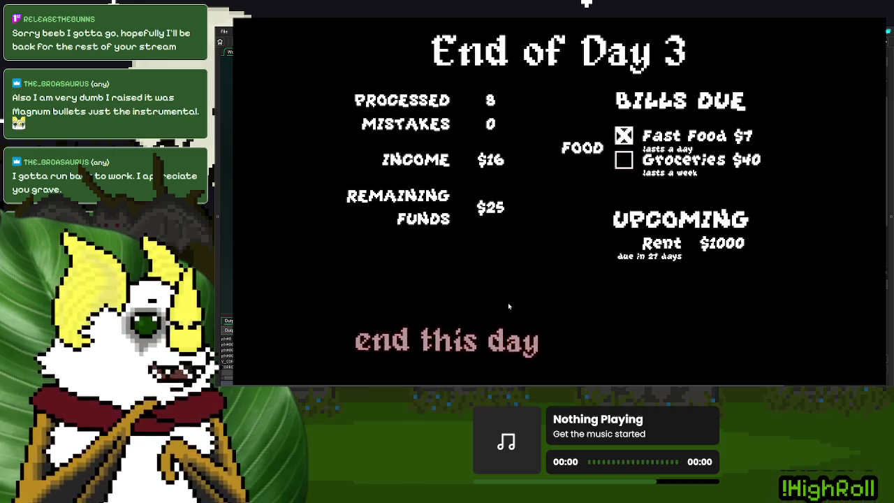
{"action": "left_click", "coordinate": [490, 339]}
{"action": "left_click", "coordinate": [688, 246]}
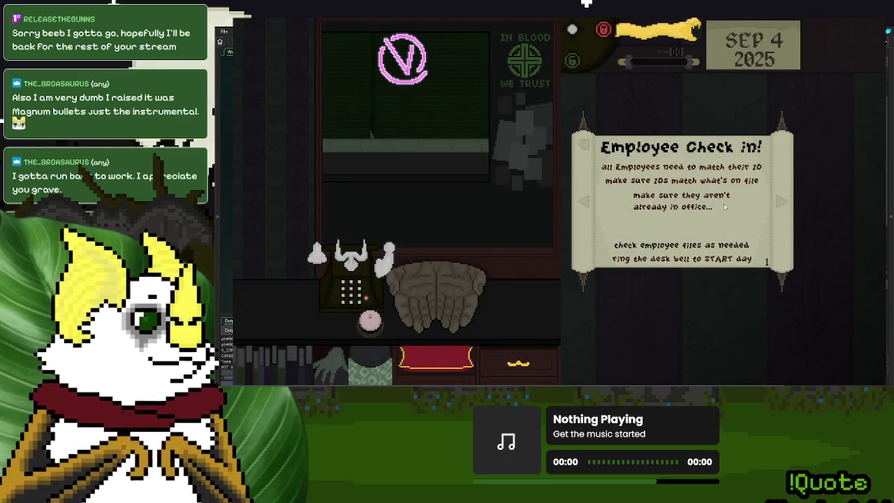
Step: Page through the rules scroll to the V. Employees list and move it higher on the desk
{"action": "left_click", "coordinate": [784, 204]}
{"action": "left_click", "coordinate": [784, 204]}
{"action": "left_click", "coordinate": [783, 204]}
{"action": "left_click", "coordinate": [784, 204]}
{"action": "left_click", "coordinate": [783, 206]}
{"action": "left_click", "coordinate": [784, 205]}
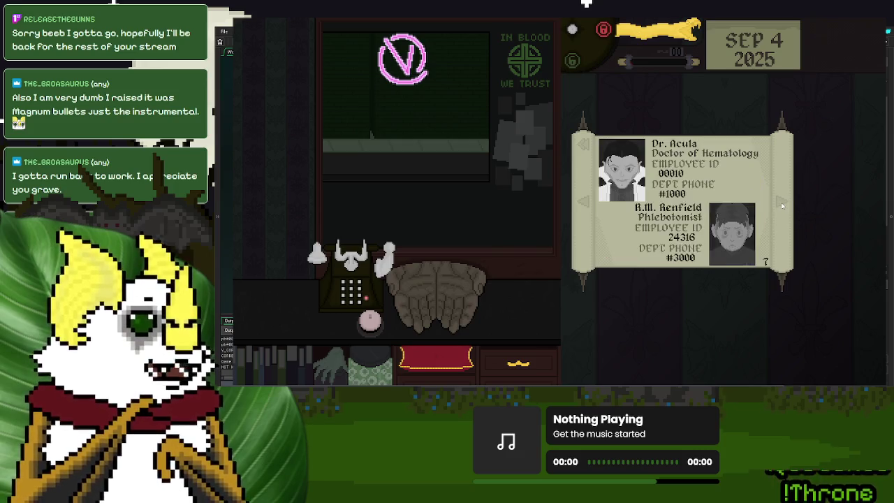
{"action": "left_click", "coordinate": [581, 206]}
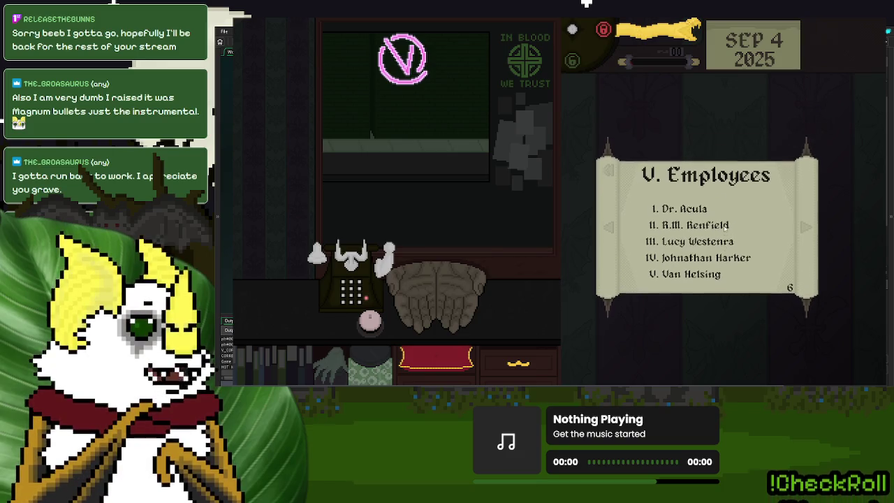
{"action": "left_click_drag", "start_coordinate": [723, 239], "coordinate": [720, 162]}
Step: Start the Sep 4 shift, compare the red-haired employee's ID with the files, and admit her
{"action": "left_click", "coordinate": [363, 320]}
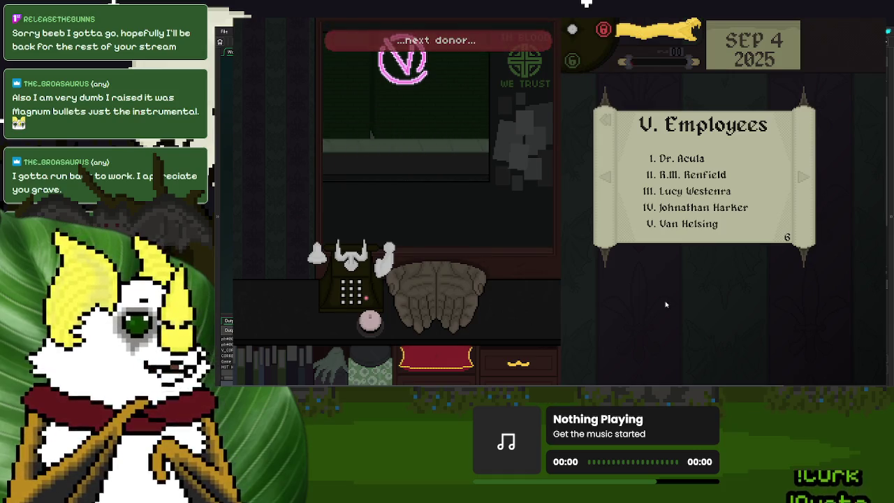
{"action": "left_click", "coordinate": [704, 208]}
{"action": "mouse_move", "coordinate": [416, 297]}
{"action": "left_mouse_down"}
{"action": "mouse_move", "coordinate": [460, 309]}
{"action": "mouse_move", "coordinate": [705, 238]}
{"action": "mouse_move", "coordinate": [426, 281]}
{"action": "left_mouse_up"}
{"action": "left_click", "coordinate": [684, 41]}
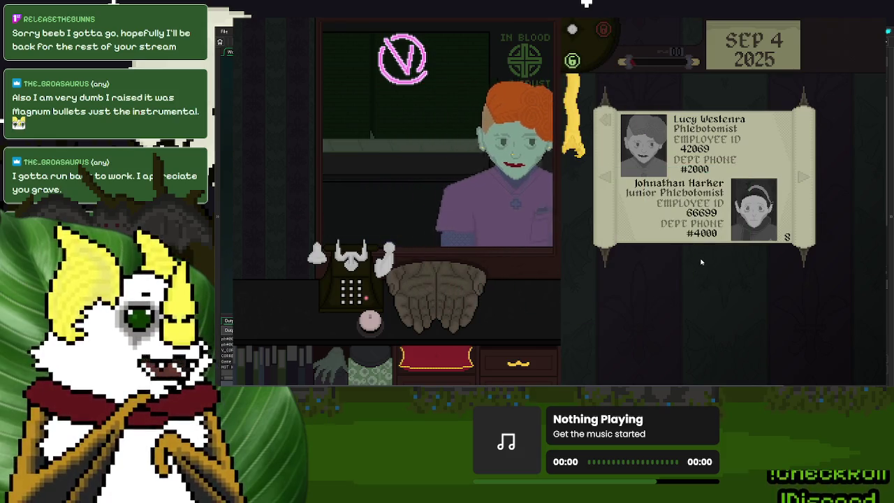
{"action": "left_click", "coordinate": [607, 178]}
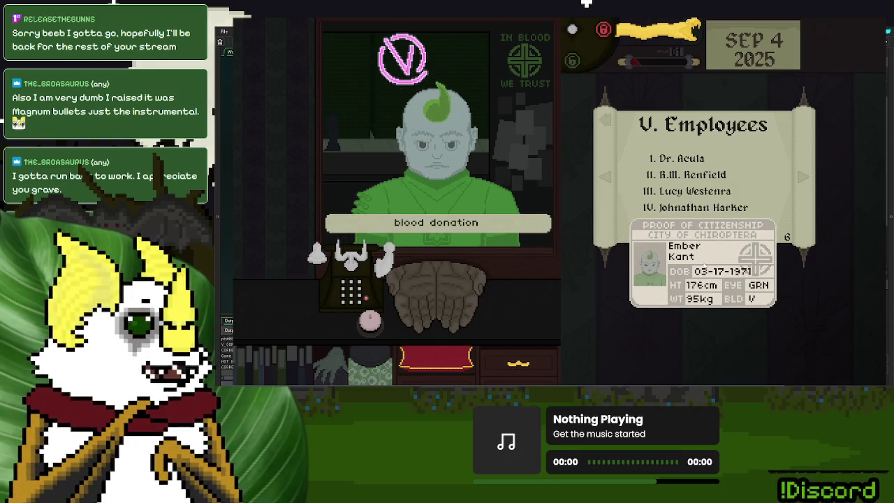
Step: Return the bald green-coated citizen's ID and call security to close the shutter
{"action": "left_click_drag", "start_coordinate": [704, 271], "coordinate": [649, 119]}
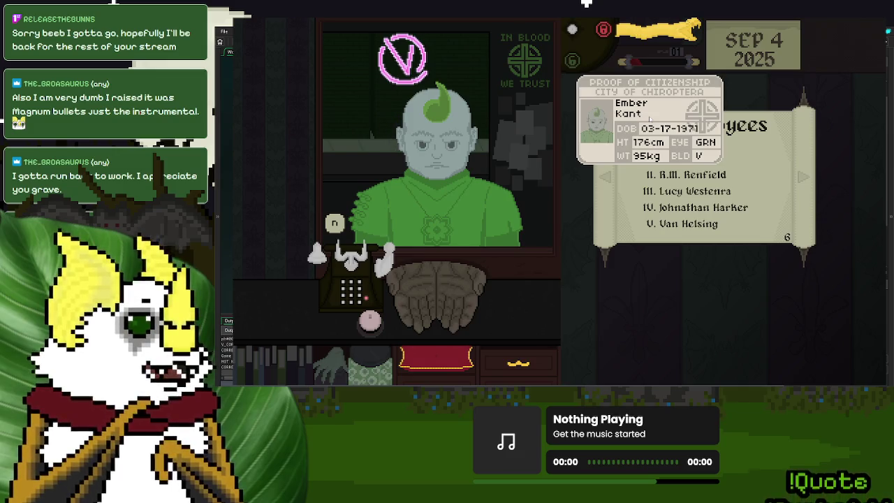
{"action": "left_click_drag", "start_coordinate": [649, 119], "coordinate": [524, 290]}
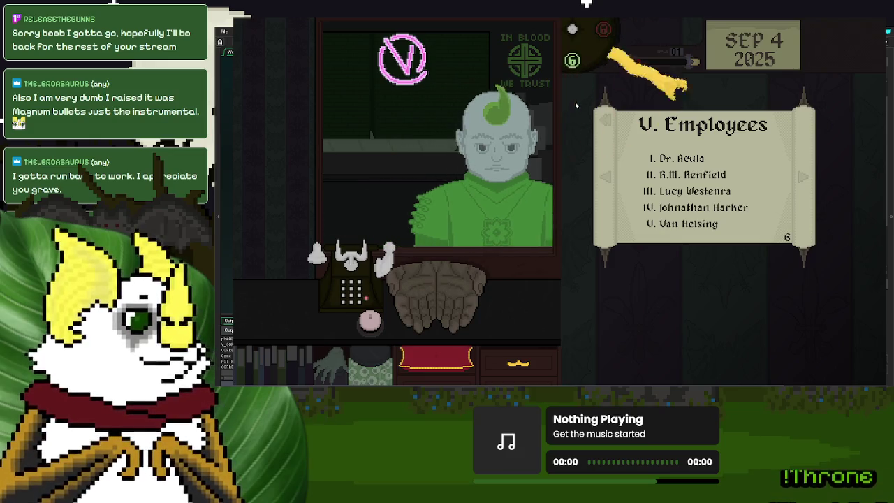
{"action": "left_click", "coordinate": [351, 255]}
{"action": "left_click", "coordinate": [640, 280]}
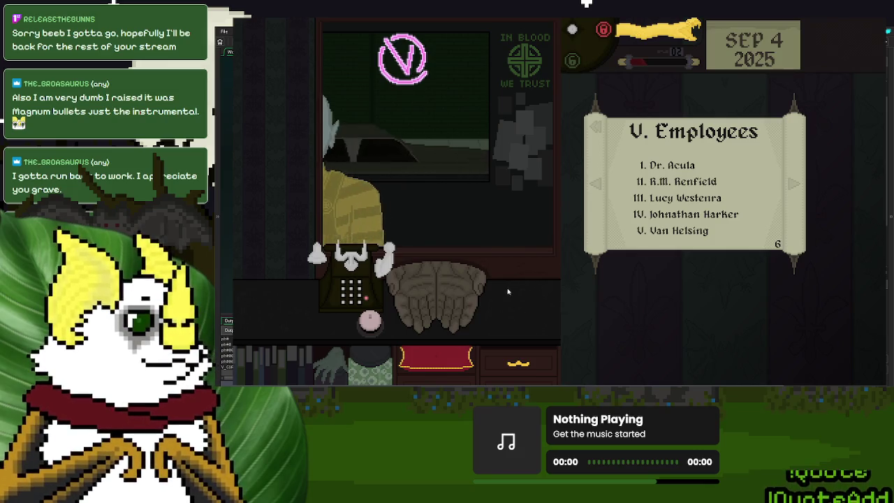
Step: Open the plasma seller's ID card and compare it against the employee list
{"action": "left_click_drag", "start_coordinate": [446, 301], "coordinate": [672, 311]}
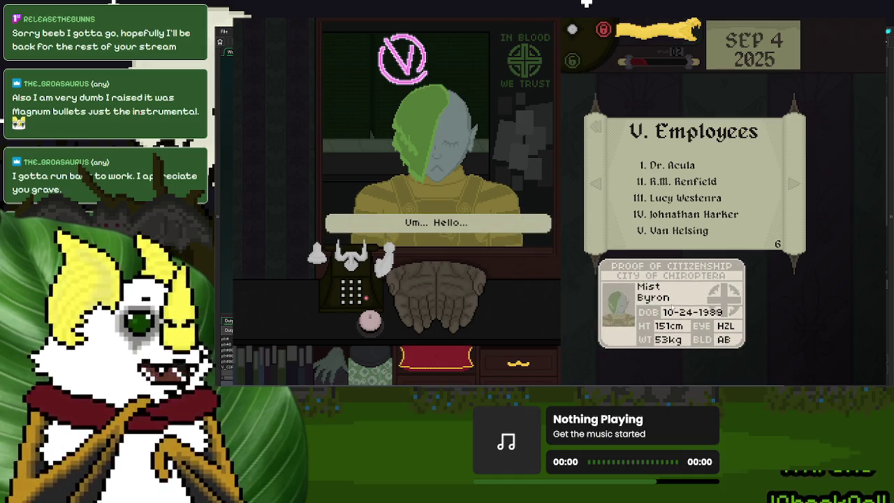
{"action": "left_click", "coordinate": [393, 291]}
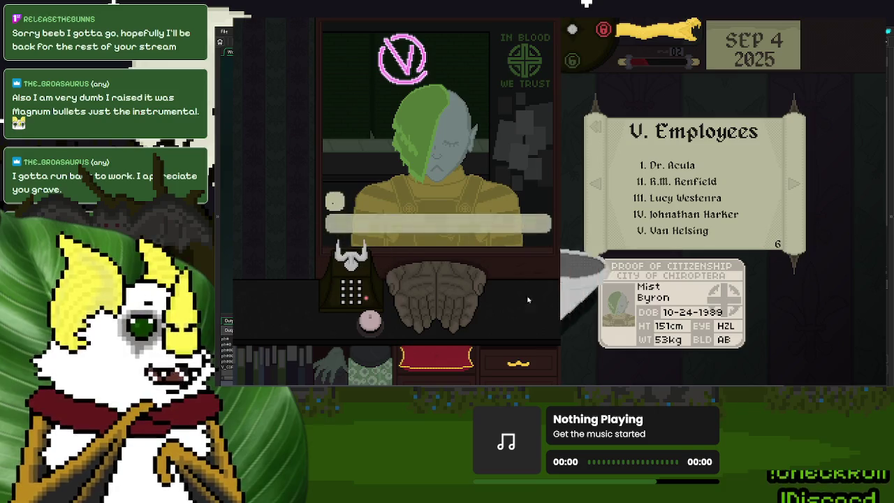
{"action": "left_click", "coordinate": [648, 236]}
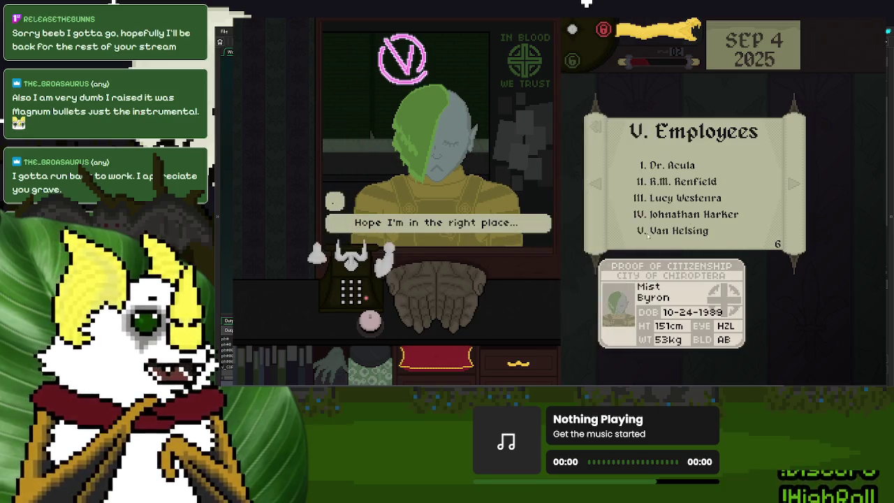
{"action": "left_click_drag", "start_coordinate": [686, 305], "coordinate": [689, 134]}
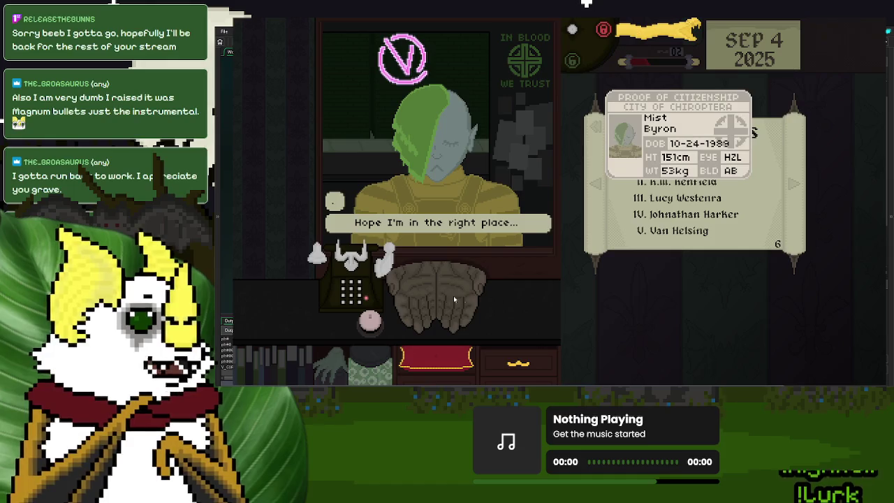
{"action": "left_click", "coordinate": [679, 221]}
{"action": "left_click", "coordinate": [676, 179]}
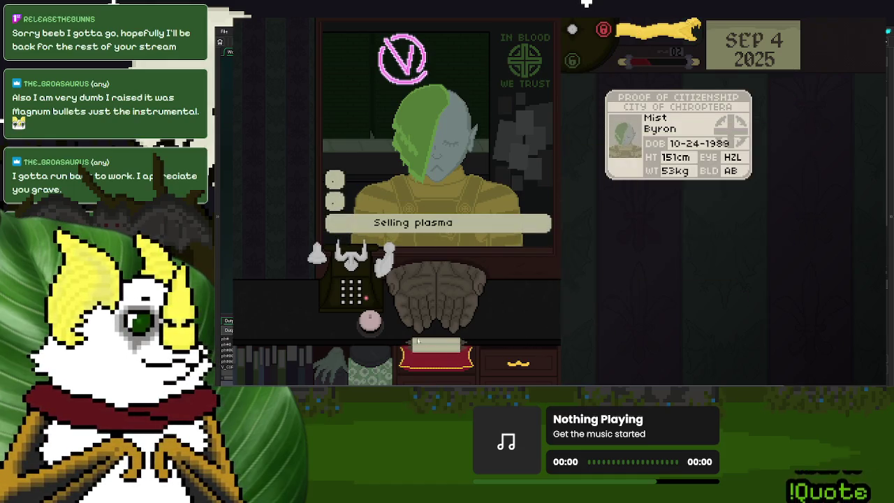
Step: Hand the ID card back, call security to close the shutter, and pull the card onto the desk
{"action": "left_click_drag", "start_coordinate": [670, 140], "coordinate": [573, 149]}
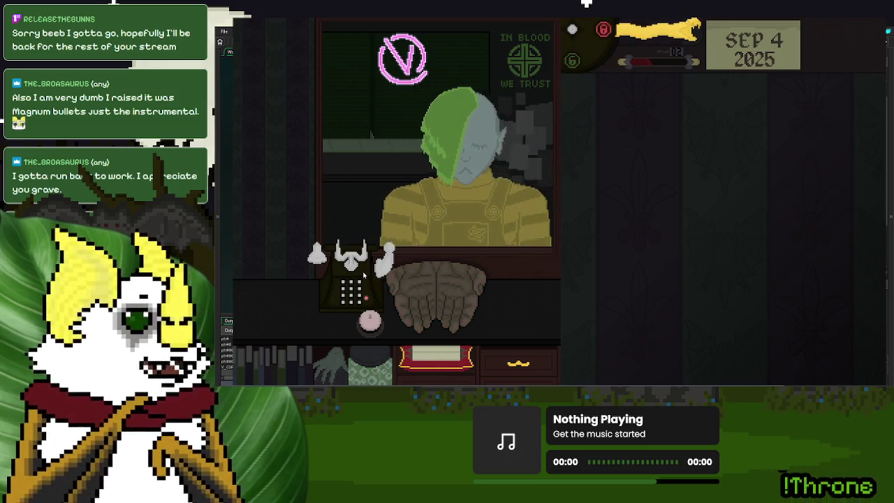
{"action": "left_click", "coordinate": [352, 262]}
{"action": "left_click", "coordinate": [428, 331]}
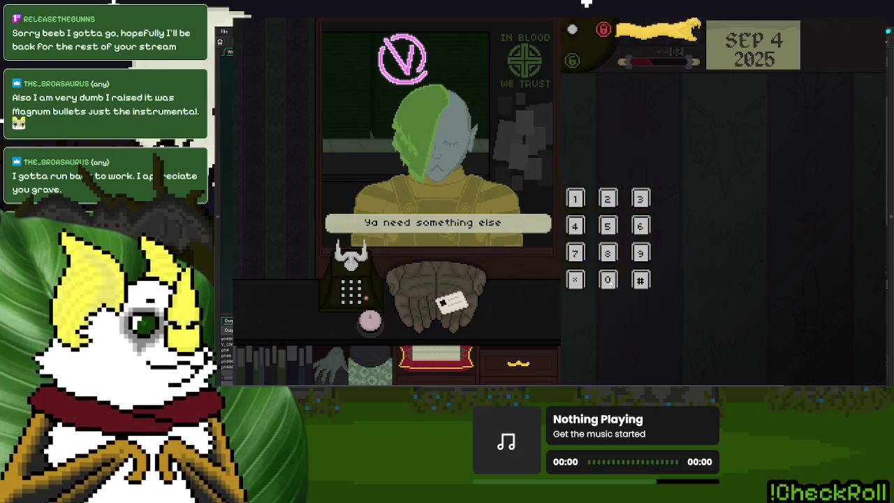
{"action": "left_click_drag", "start_coordinate": [448, 301], "coordinate": [674, 223]}
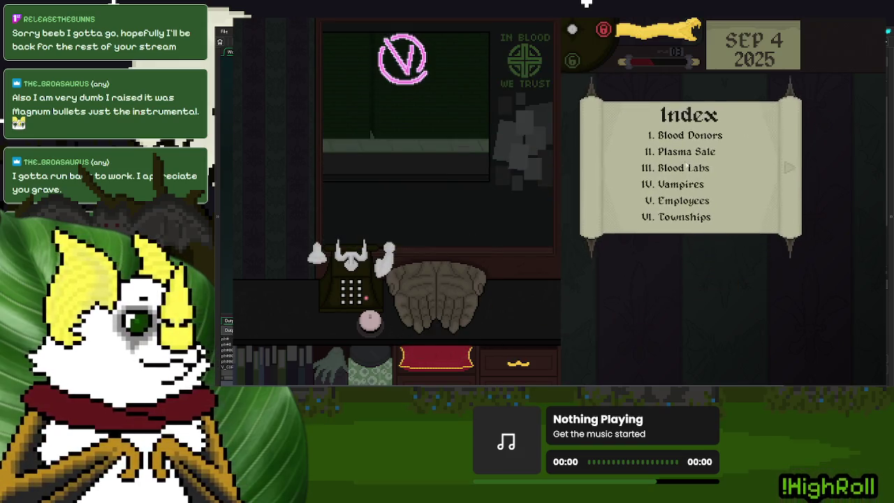
Step: Open the handbook's Employees page, then close the employee list
{"action": "left_click", "coordinate": [683, 195]}
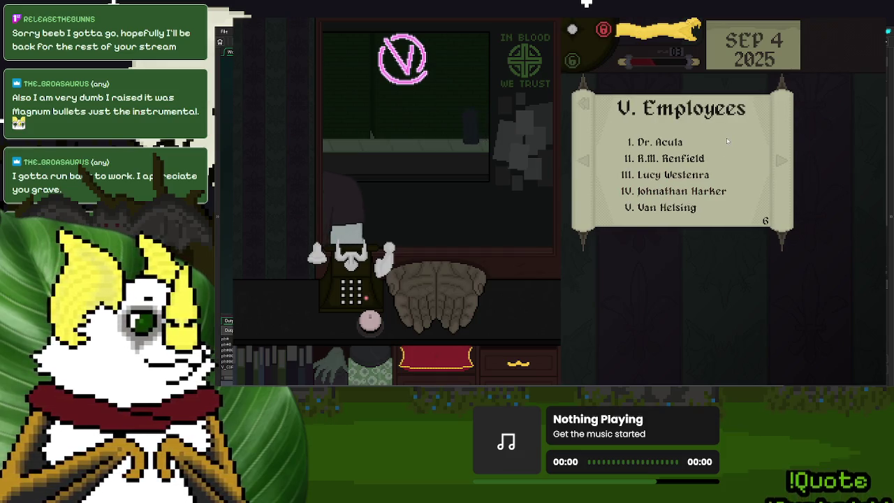
{"action": "left_click", "coordinate": [683, 273]}
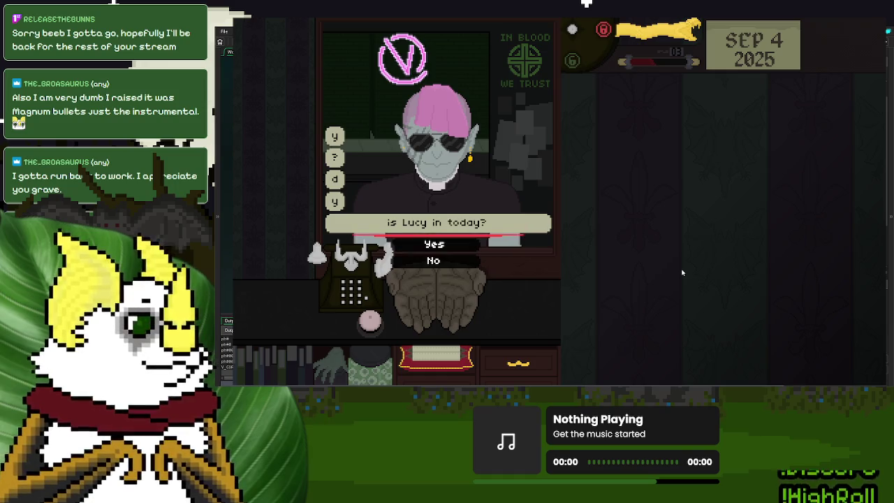
Step: Answer whether Lucy is in today and place the visitor's green card at the bottom of the desk
{"action": "left_click", "coordinate": [447, 262]}
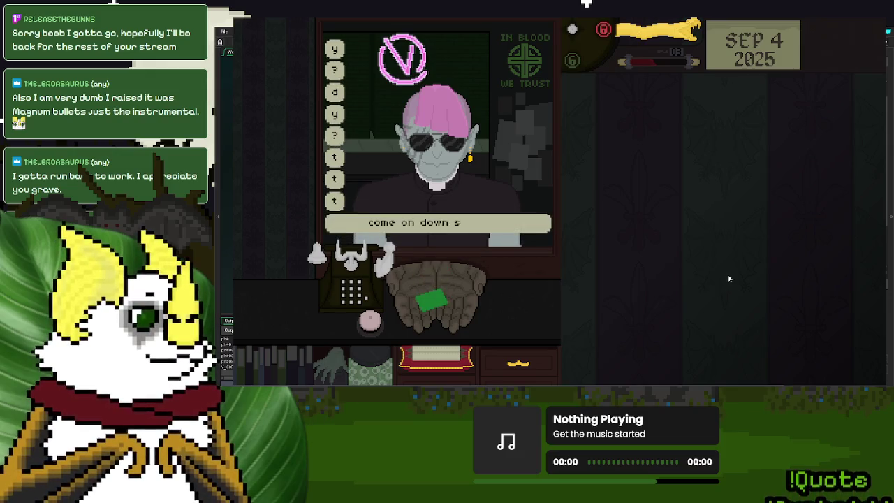
{"action": "mouse_move", "coordinate": [455, 309]}
{"action": "left_mouse_down"}
{"action": "mouse_move", "coordinate": [658, 216]}
{"action": "mouse_move", "coordinate": [747, 113]}
{"action": "mouse_move", "coordinate": [739, 166]}
{"action": "mouse_move", "coordinate": [655, 219]}
{"action": "mouse_move", "coordinate": [705, 170]}
{"action": "mouse_move", "coordinate": [697, 228]}
{"action": "mouse_move", "coordinate": [654, 236]}
{"action": "mouse_move", "coordinate": [737, 258]}
{"action": "mouse_move", "coordinate": [622, 202]}
{"action": "mouse_move", "coordinate": [629, 230]}
{"action": "mouse_move", "coordinate": [581, 287]}
{"action": "left_mouse_up"}
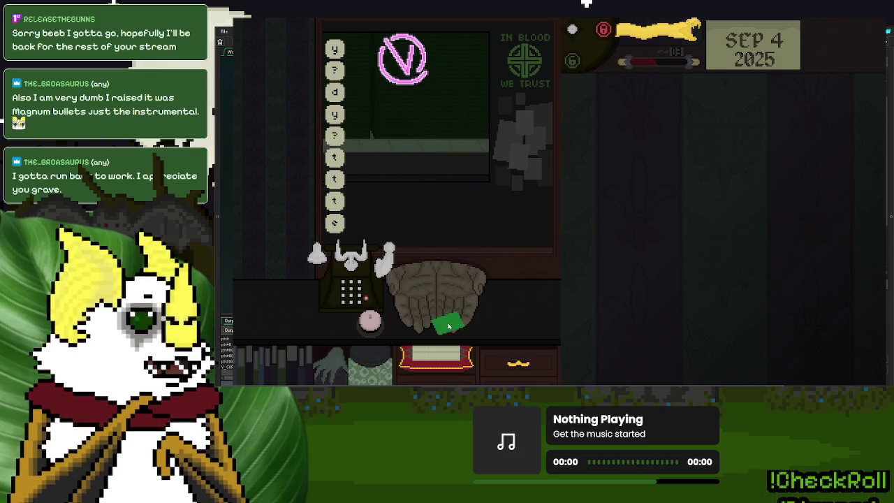
{"action": "mouse_move", "coordinate": [447, 308]}
{"action": "left_mouse_down"}
{"action": "mouse_move", "coordinate": [755, 181]}
{"action": "mouse_move", "coordinate": [747, 339]}
{"action": "mouse_move", "coordinate": [677, 156]}
{"action": "mouse_move", "coordinate": [681, 180]}
{"action": "mouse_move", "coordinate": [608, 382]}
{"action": "mouse_move", "coordinate": [549, 376]}
{"action": "mouse_move", "coordinate": [543, 325]}
{"action": "mouse_move", "coordinate": [524, 316]}
{"action": "mouse_move", "coordinate": [534, 296]}
{"action": "mouse_move", "coordinate": [534, 320]}
{"action": "left_mouse_up"}
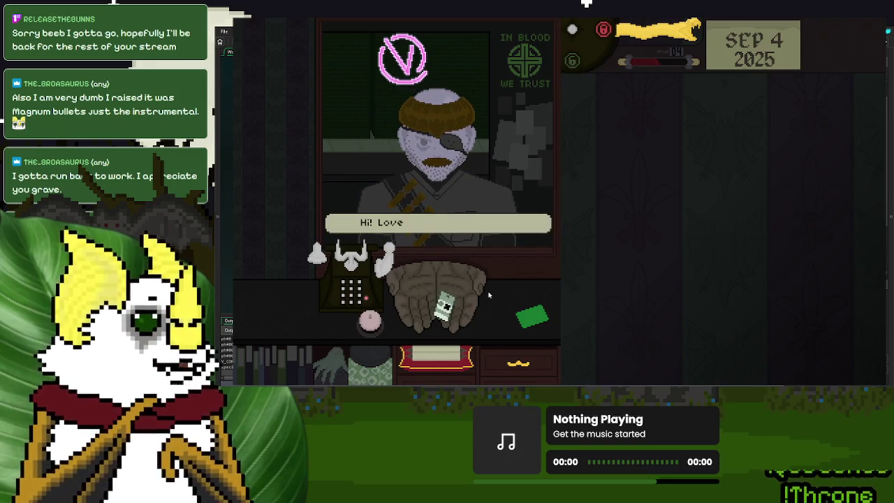
Step: Ring for the next donors, take and end a phone call, and shift the green card up the desk
{"action": "left_click", "coordinate": [371, 320]}
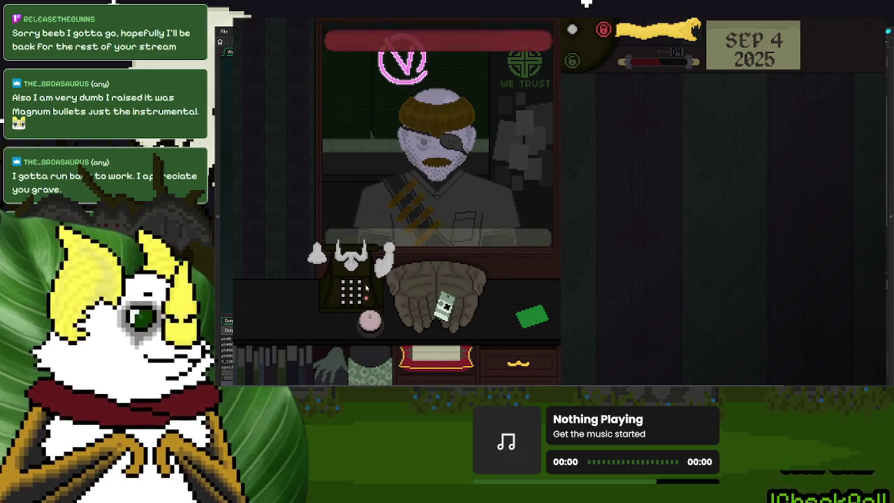
{"action": "left_click", "coordinate": [318, 252]}
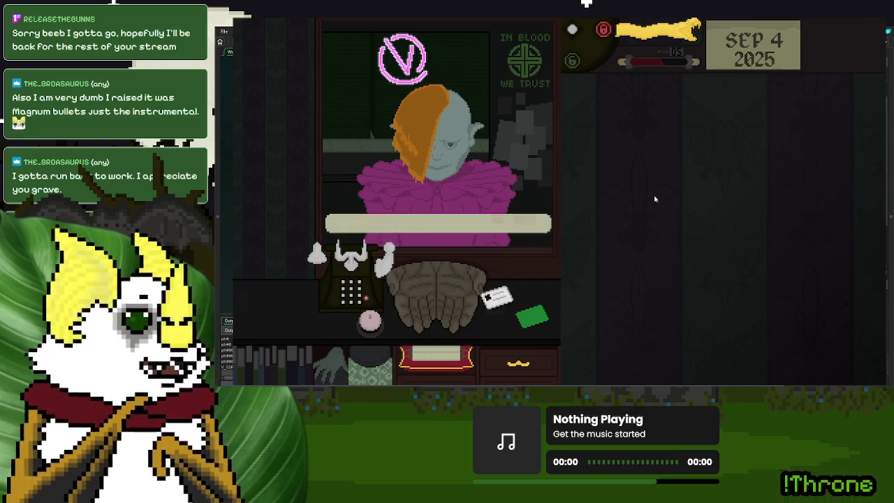
{"action": "left_click", "coordinate": [343, 262]}
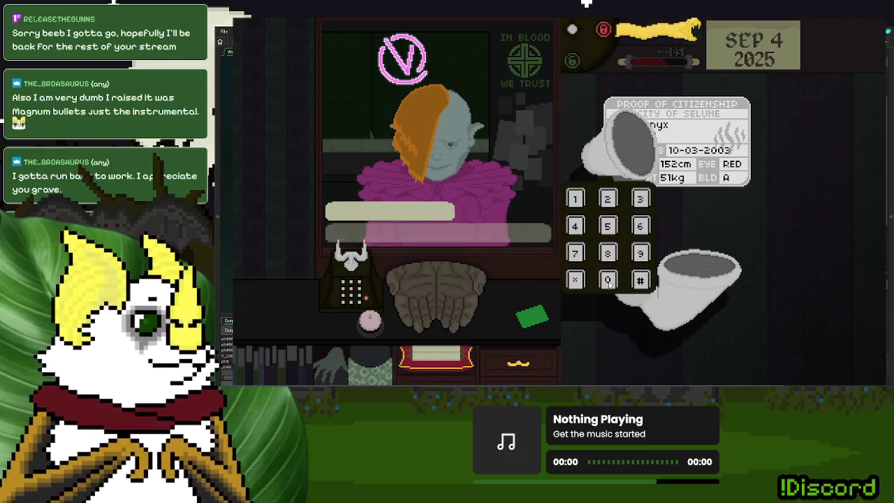
{"action": "left_click", "coordinate": [609, 283]}
{"action": "mouse_move", "coordinate": [533, 324]}
{"action": "left_mouse_down"}
{"action": "mouse_move", "coordinate": [525, 325]}
{"action": "mouse_move", "coordinate": [536, 294]}
{"action": "mouse_move", "coordinate": [511, 298]}
{"action": "left_mouse_up"}
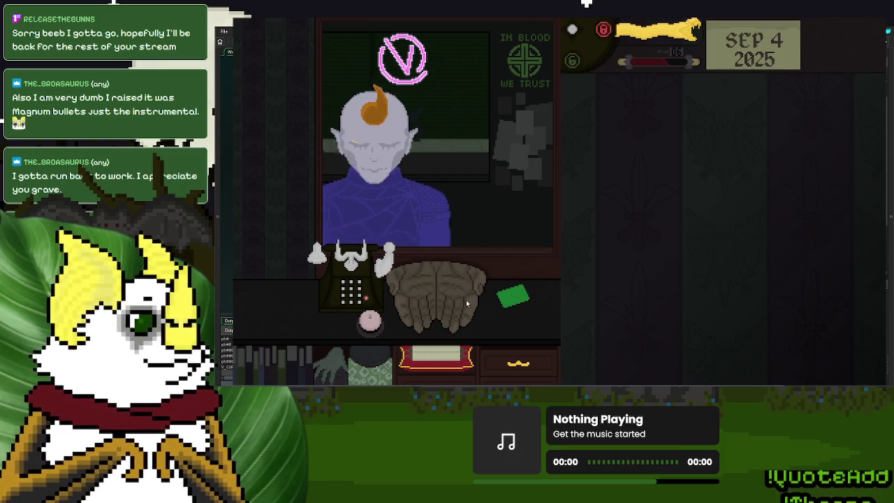
Step: Inspect the bloodwork donor's ID with a phone call, then return both donors' ID cards to the tray
{"action": "left_click", "coordinate": [426, 296]}
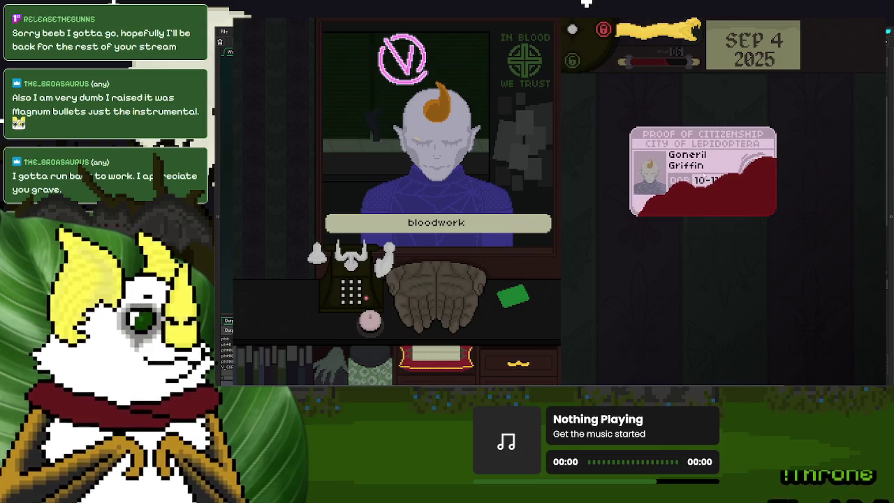
{"action": "left_click", "coordinate": [358, 260]}
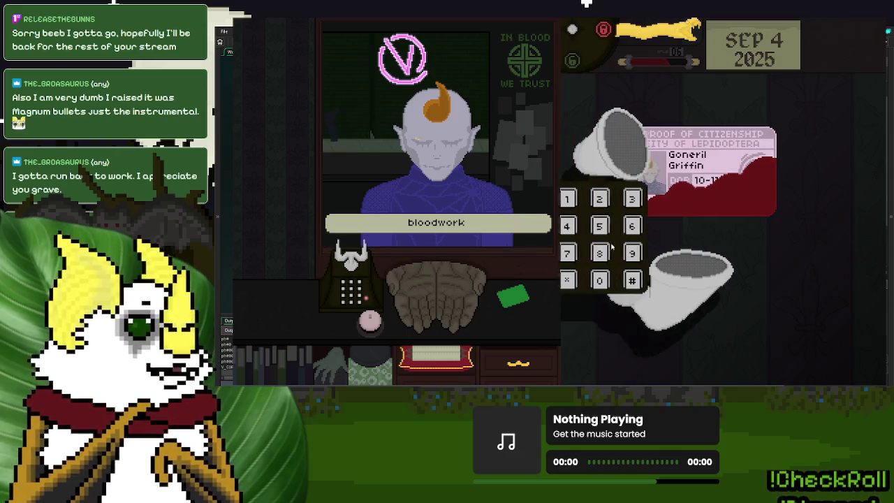
{"action": "left_click", "coordinate": [613, 282]}
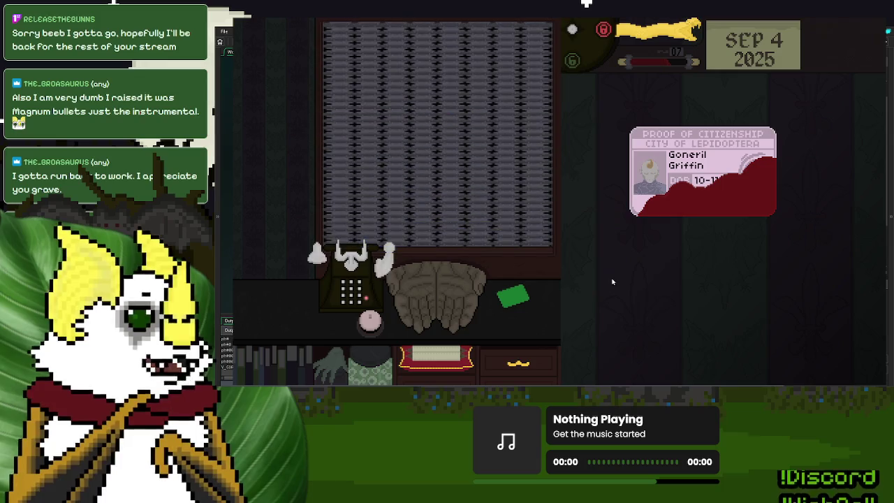
{"action": "left_click", "coordinate": [681, 164]}
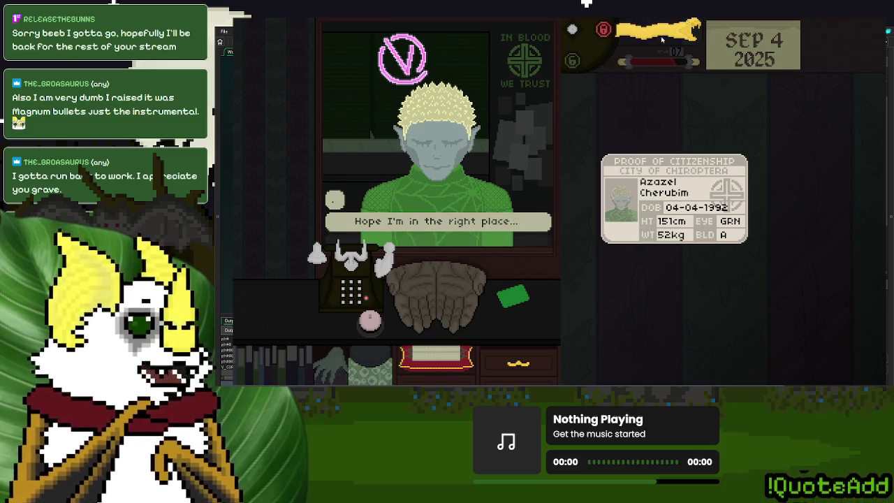
{"action": "mouse_move", "coordinate": [677, 175]}
{"action": "left_mouse_down"}
{"action": "mouse_move", "coordinate": [436, 293]}
{"action": "mouse_move", "coordinate": [650, 209]}
{"action": "mouse_move", "coordinate": [435, 295]}
{"action": "left_mouse_up"}
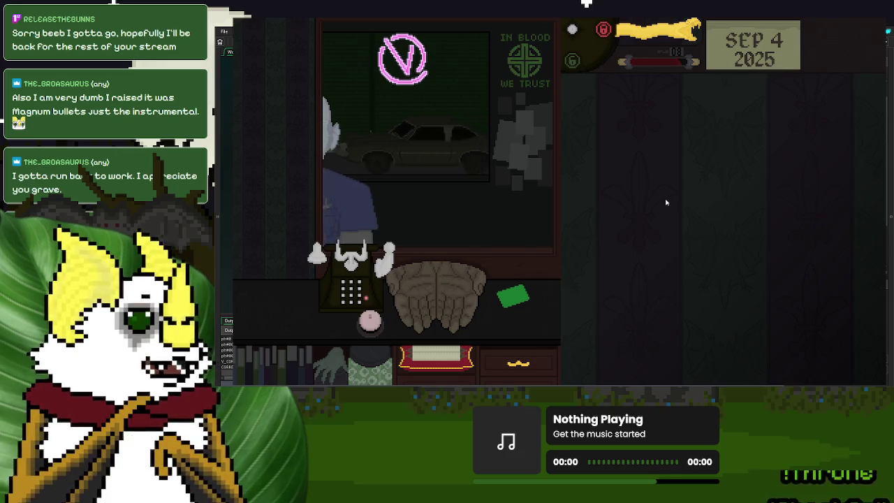
Step: Phone for each remaining customer, hand the ID back, and pull the lever to dismiss the visitor
{"action": "left_click", "coordinate": [370, 265]}
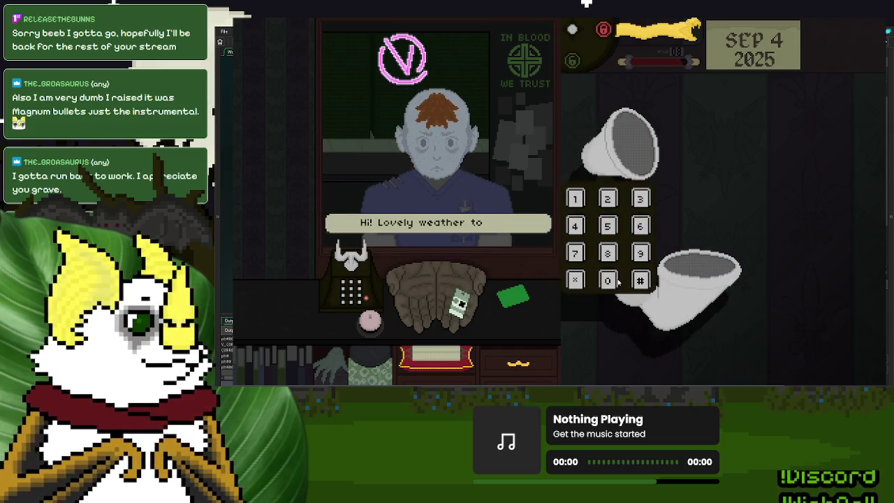
{"action": "left_click", "coordinate": [642, 260]}
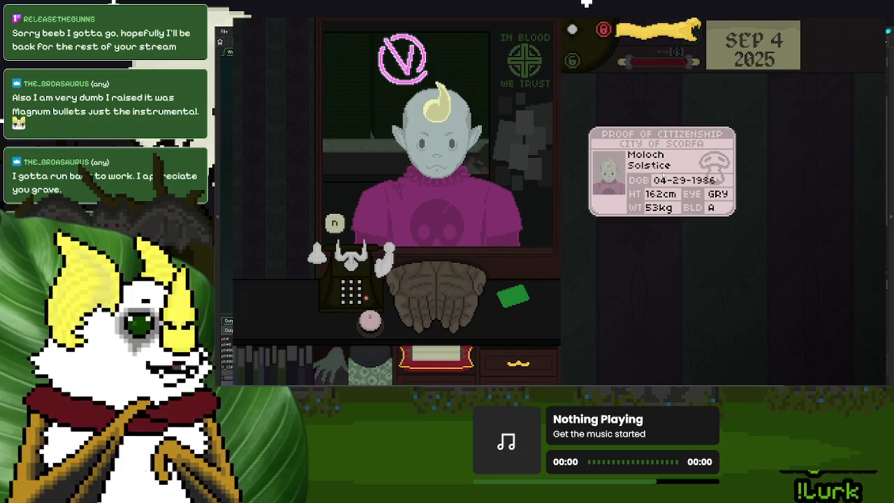
{"action": "mouse_move", "coordinate": [664, 176]}
{"action": "left_mouse_down"}
{"action": "mouse_move", "coordinate": [552, 292]}
{"action": "mouse_move", "coordinate": [434, 292]}
{"action": "left_mouse_up"}
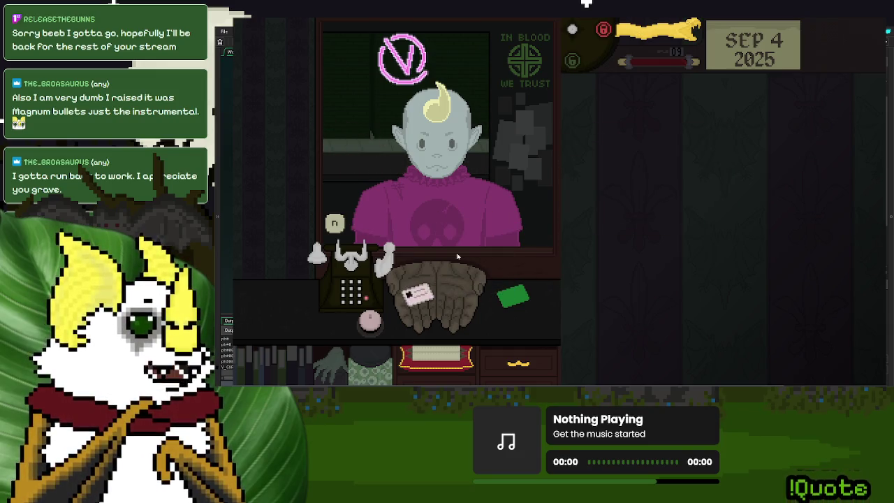
{"action": "left_click_drag", "start_coordinate": [649, 40], "coordinate": [573, 140]}
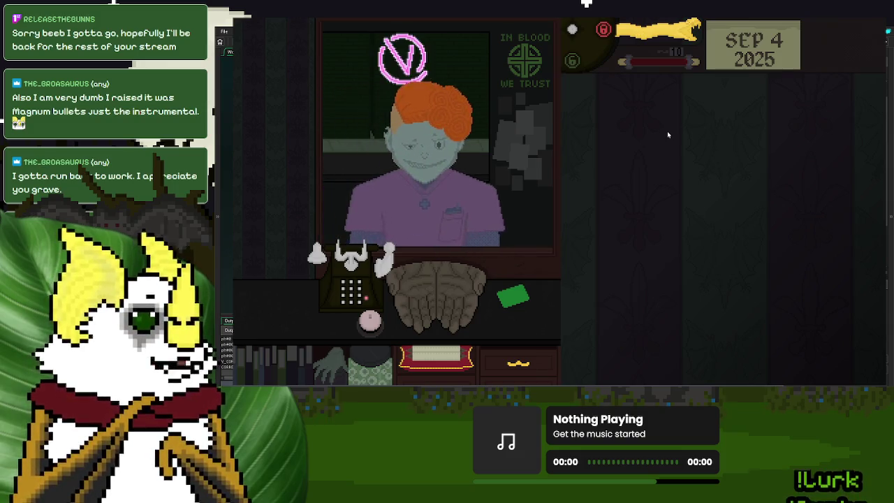
{"action": "left_click", "coordinate": [378, 255]}
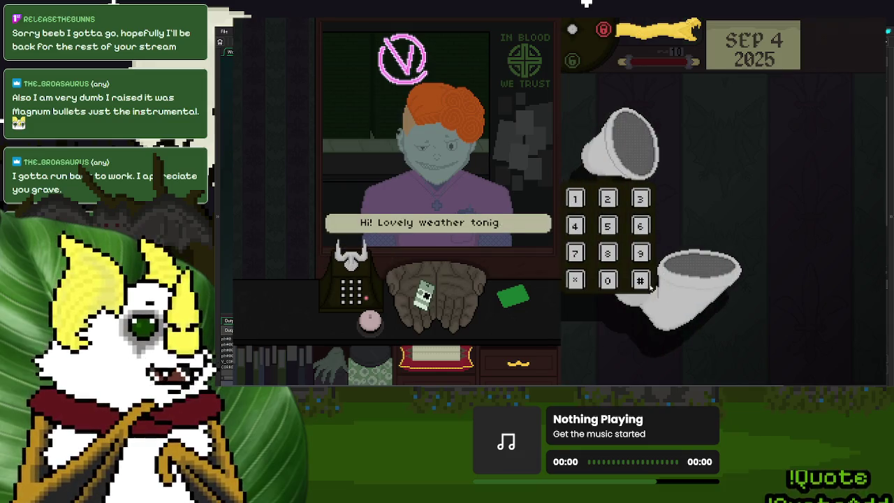
{"action": "left_click", "coordinate": [552, 287]}
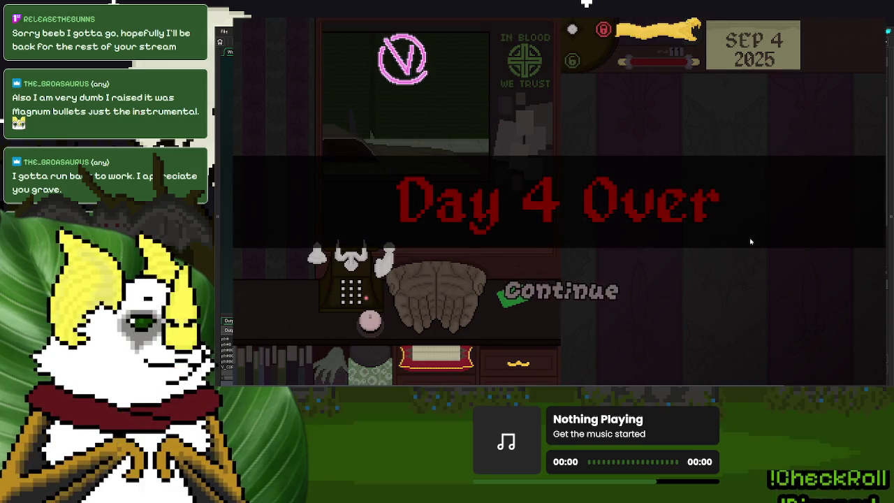
Step: Continue through the Day 4 story, choose Dispose of IDs, and pick $40 Groceries for food
{"action": "left_click", "coordinate": [571, 299]}
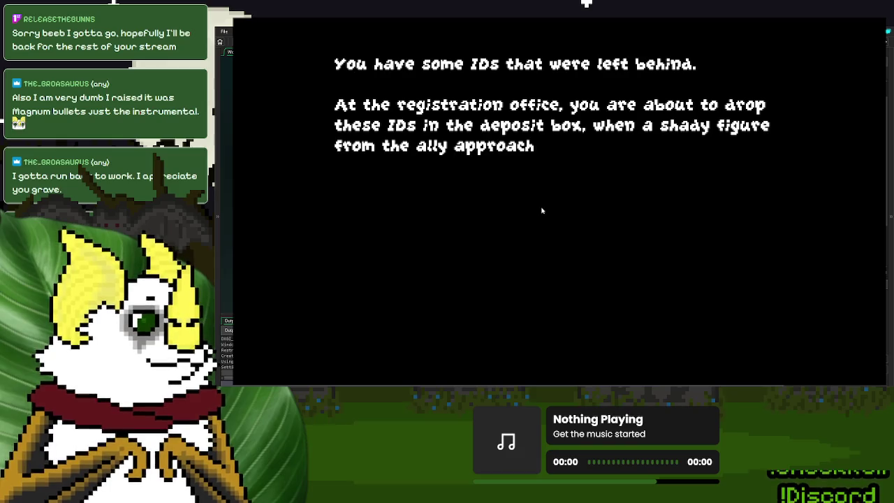
{"action": "left_click", "coordinate": [577, 234]}
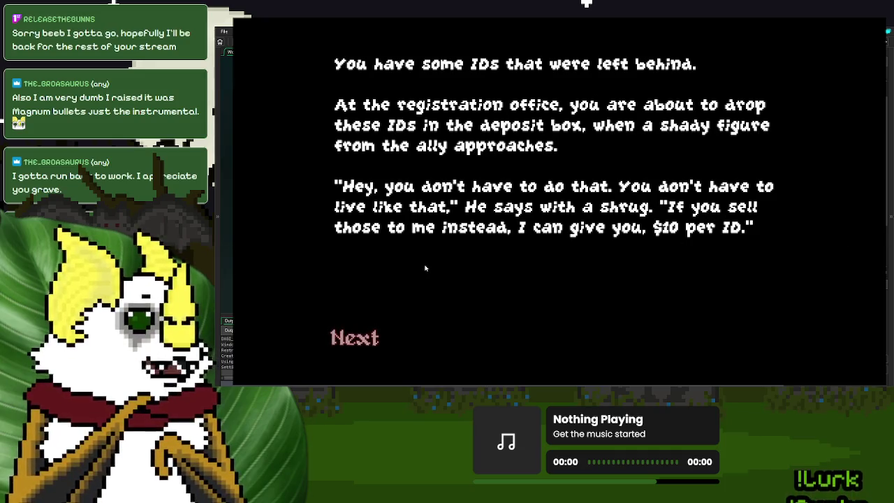
{"action": "left_click", "coordinate": [360, 340]}
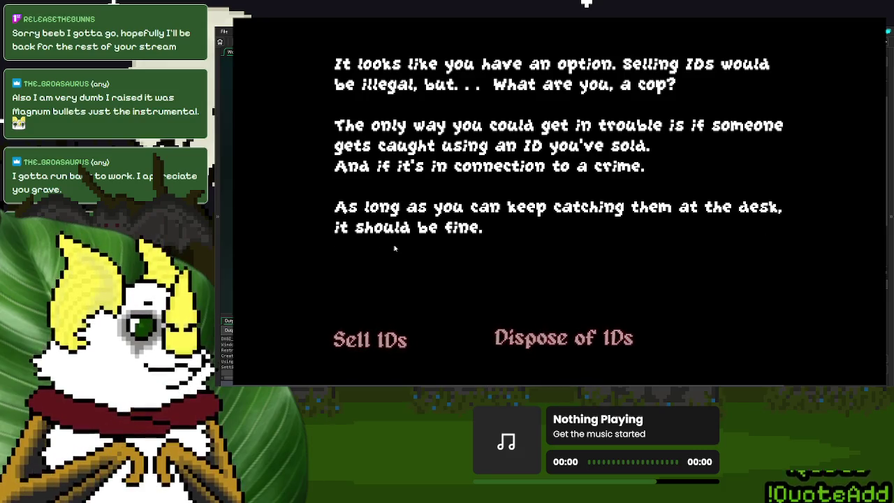
{"action": "left_click", "coordinate": [580, 353]}
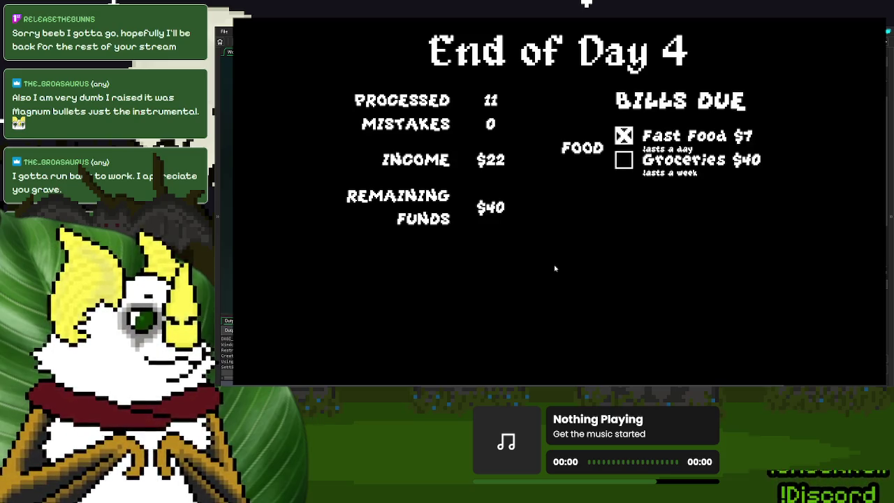
{"action": "left_click", "coordinate": [624, 160]}
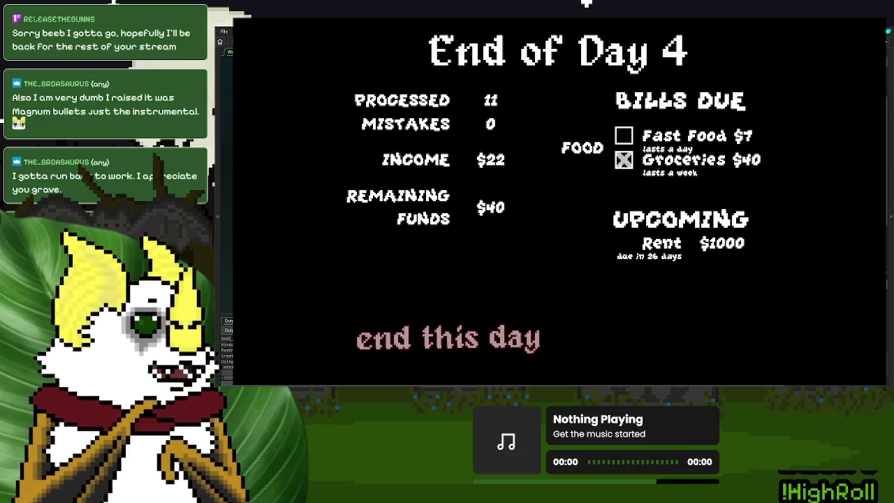
Step: End day 4, postpone the $20 urgent care visit, and save to start the Sep 5, 2025 shift
{"action": "left_click", "coordinate": [479, 344]}
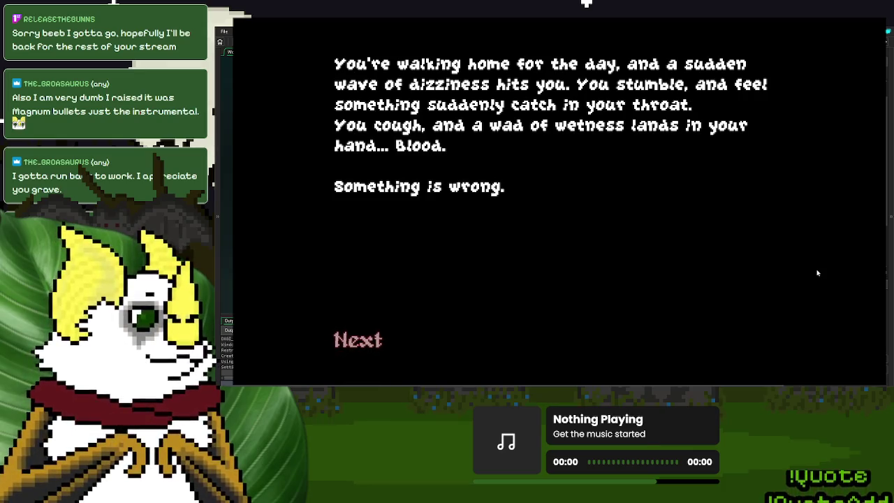
{"action": "left_click", "coordinate": [364, 336]}
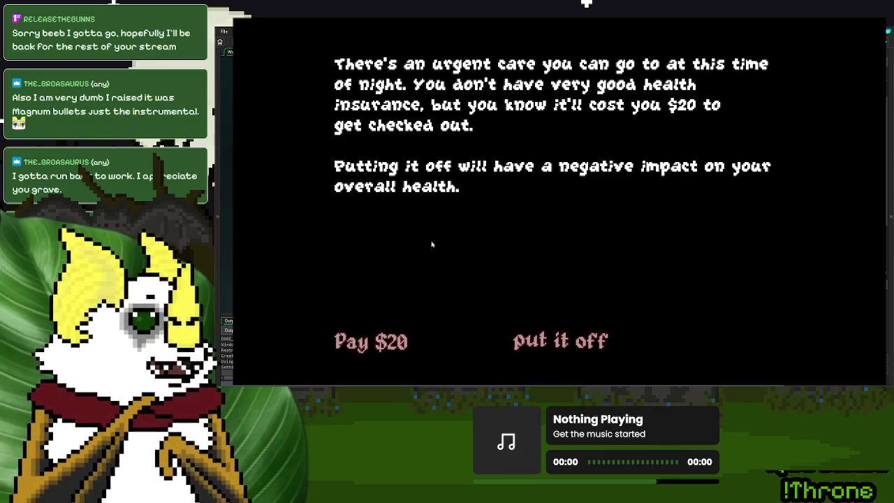
{"action": "left_click", "coordinate": [567, 343]}
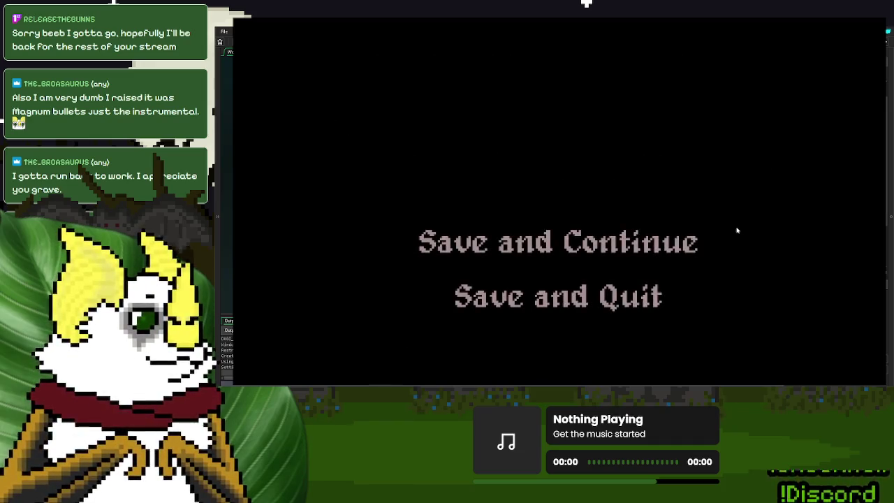
{"action": "left_click", "coordinate": [657, 256]}
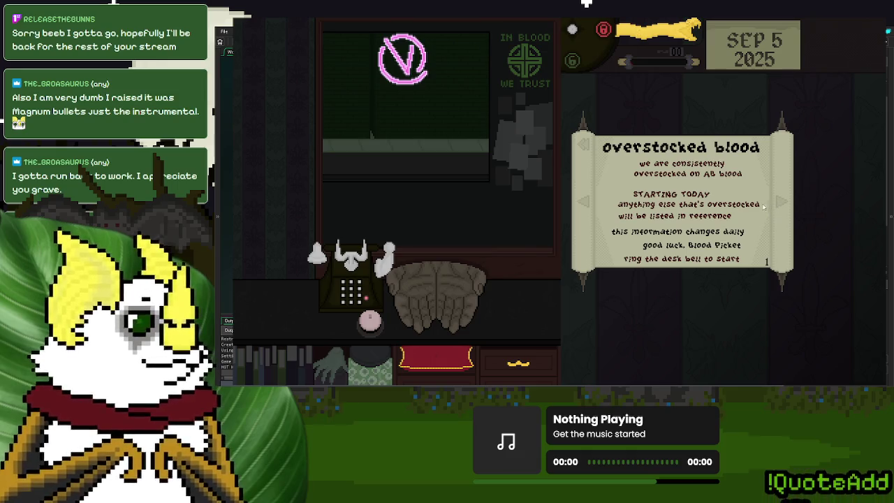
Step: Turn the rulebook to the Blood Donors rules page and move it higher on the desk
{"action": "left_click", "coordinate": [580, 204]}
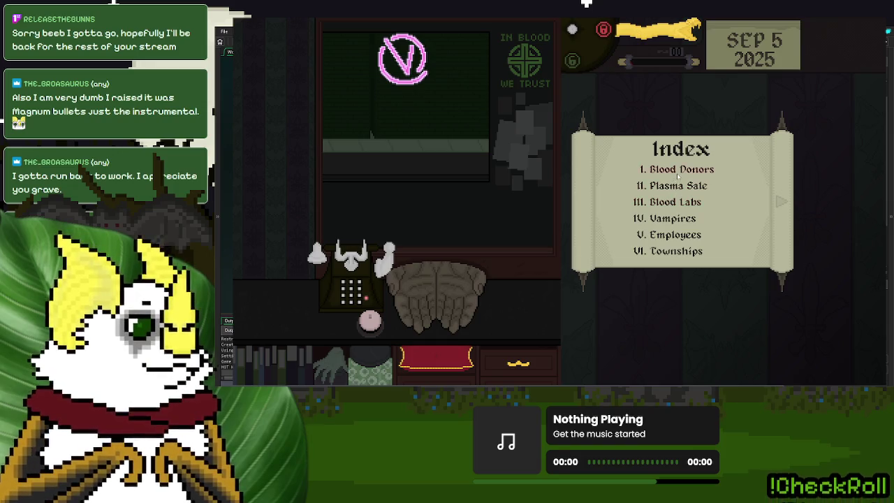
{"action": "left_click", "coordinate": [678, 174]}
{"action": "mouse_move", "coordinate": [690, 203]}
{"action": "left_mouse_down"}
{"action": "mouse_move", "coordinate": [699, 165]}
{"action": "mouse_move", "coordinate": [690, 325]}
{"action": "mouse_move", "coordinate": [660, 255]}
{"action": "mouse_move", "coordinate": [698, 210]}
{"action": "mouse_move", "coordinate": [670, 314]}
{"action": "mouse_move", "coordinate": [720, 157]}
{"action": "mouse_move", "coordinate": [683, 198]}
{"action": "left_mouse_up"}
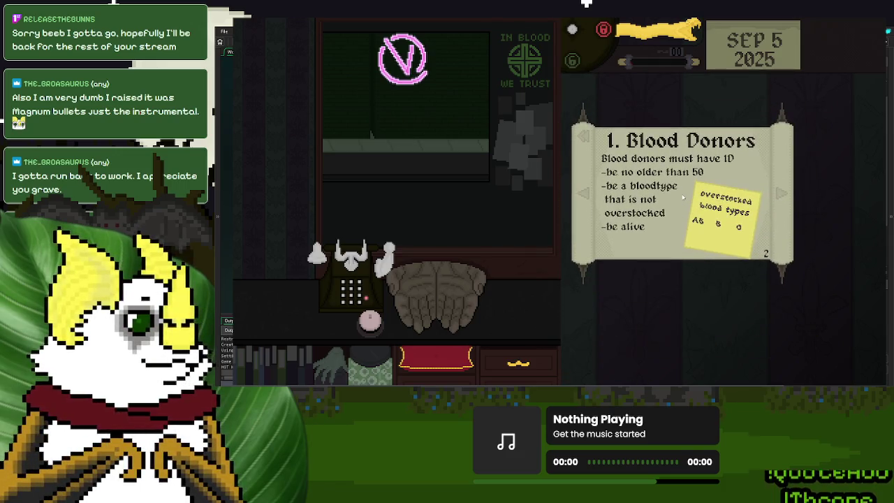
Step: Call in the first customer, flip the rulebook to its index, and inspect and return their ID
{"action": "left_click", "coordinate": [370, 320]}
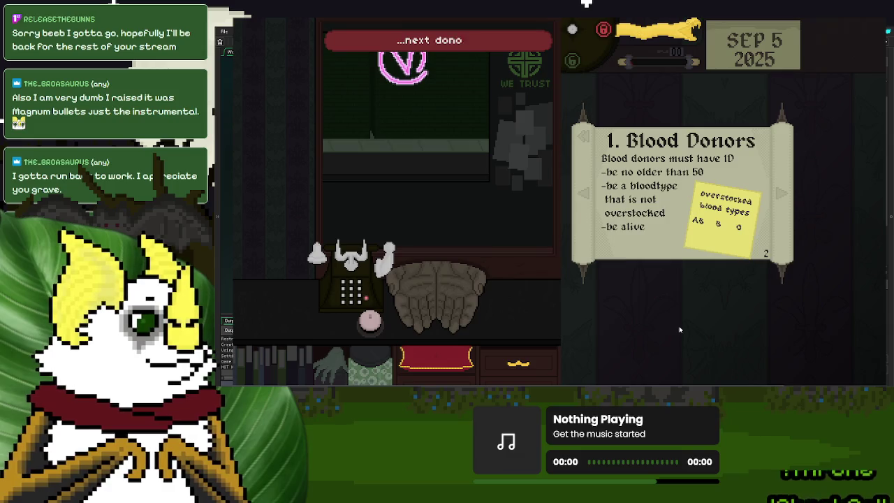
{"action": "left_click", "coordinate": [584, 136]}
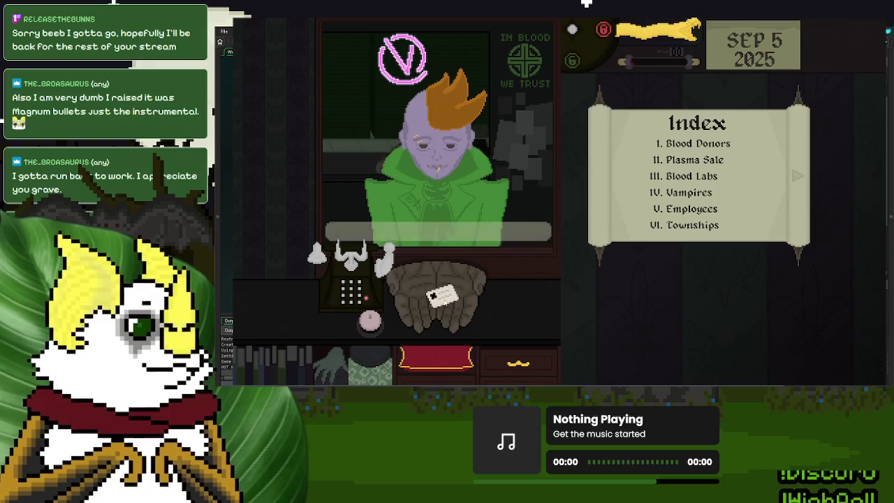
{"action": "left_click_drag", "start_coordinate": [440, 297], "coordinate": [683, 303]}
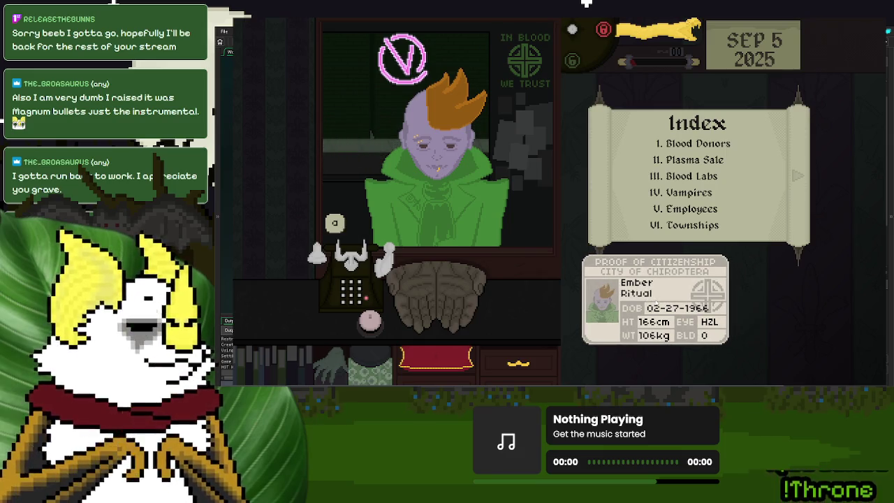
{"action": "left_click", "coordinate": [658, 302]}
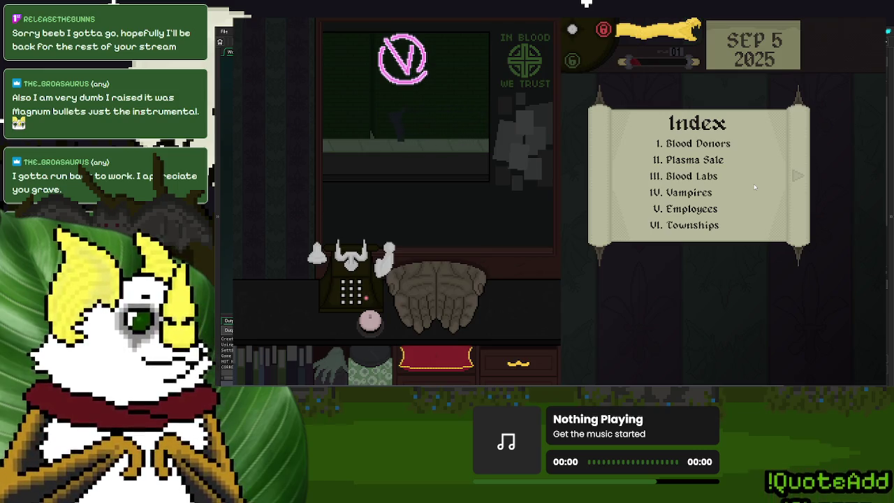
Step: Clear the rulebook off the desk and bring the next customer's citizenship card onto the desk
{"action": "left_click_drag", "start_coordinate": [742, 192], "coordinate": [466, 333]}
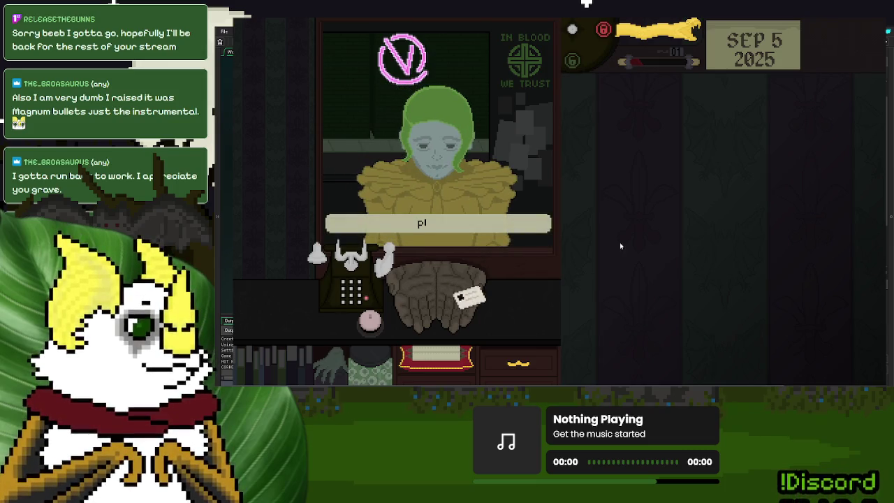
{"action": "left_click_drag", "start_coordinate": [469, 297], "coordinate": [709, 154]}
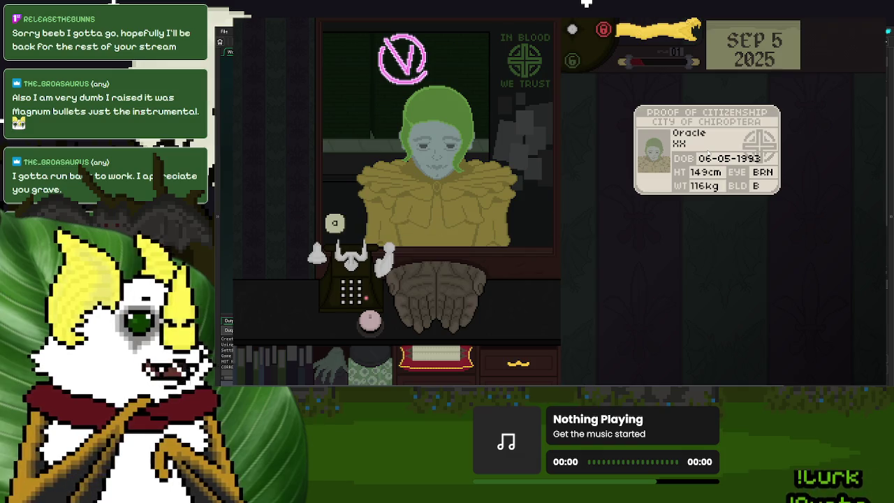
{"action": "left_click_drag", "start_coordinate": [708, 153], "coordinate": [461, 290]}
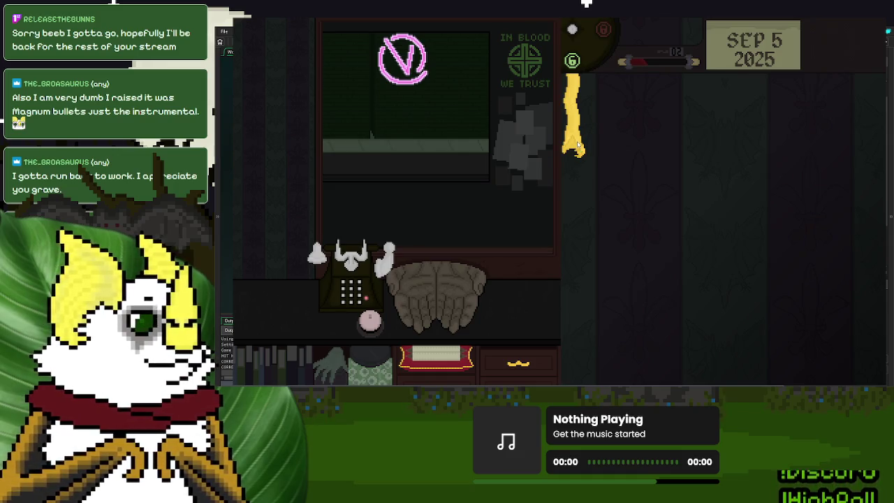
Step: Check and return the doctor's employee ID, then call in the red-overalled donor and turn them away
{"action": "left_click", "coordinate": [577, 145]}
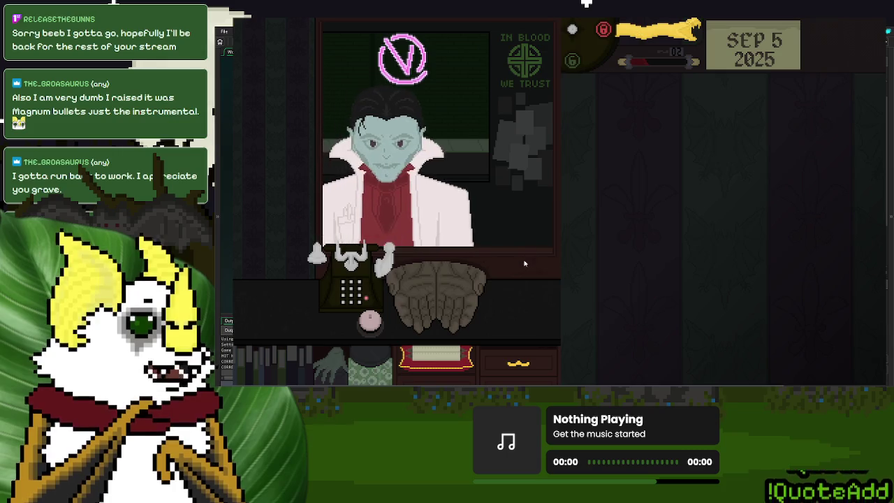
{"action": "mouse_move", "coordinate": [443, 300]}
{"action": "left_mouse_down"}
{"action": "mouse_move", "coordinate": [663, 238]}
{"action": "mouse_move", "coordinate": [638, 168]}
{"action": "left_mouse_up"}
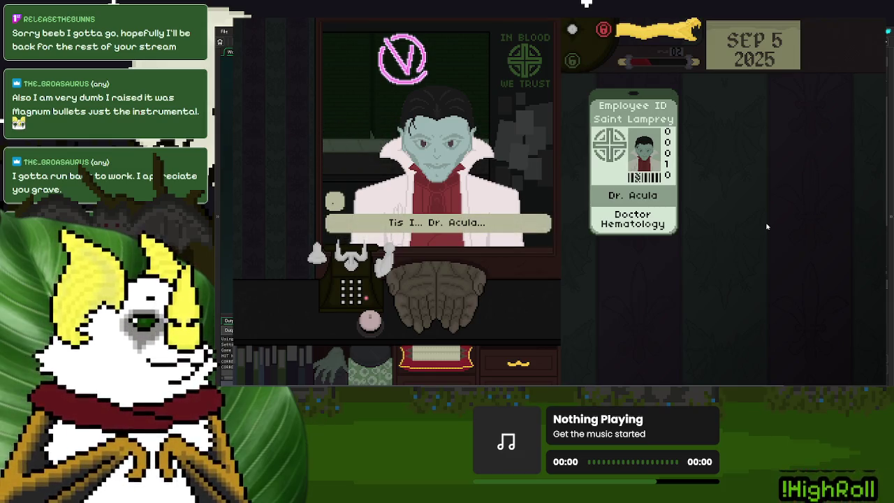
{"action": "left_click", "coordinate": [647, 167]}
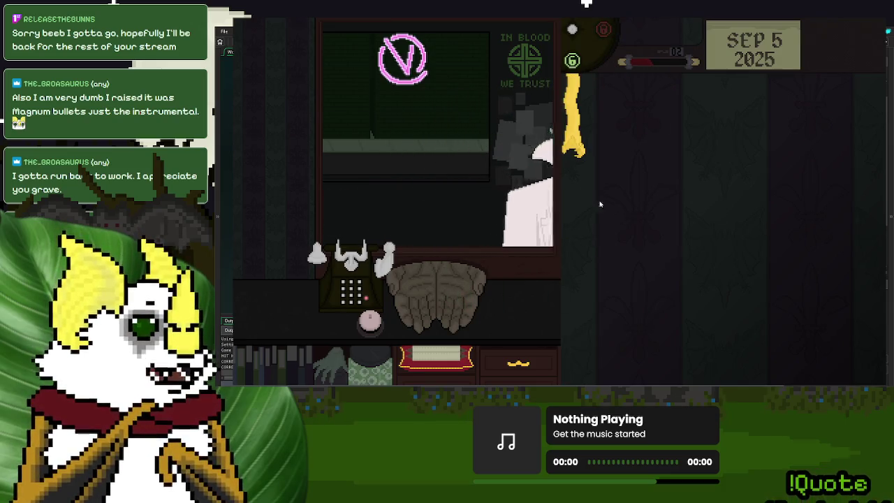
{"action": "left_click", "coordinate": [580, 147]}
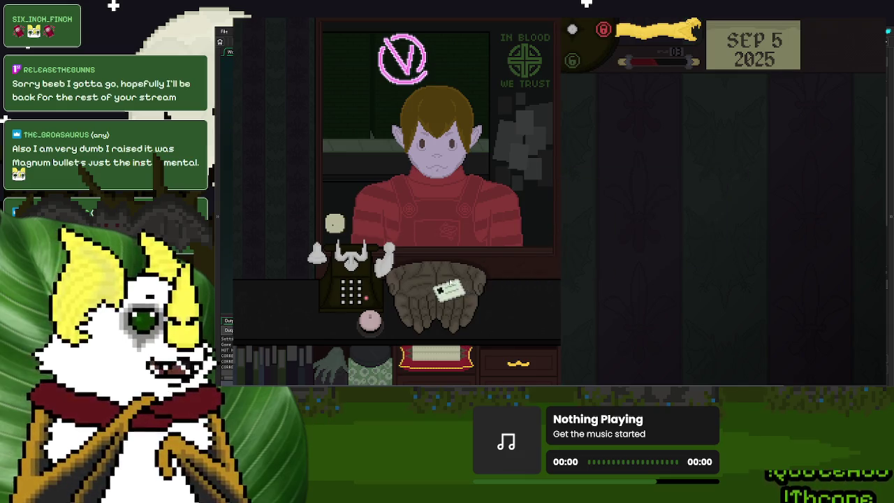
{"action": "left_click", "coordinate": [351, 330]}
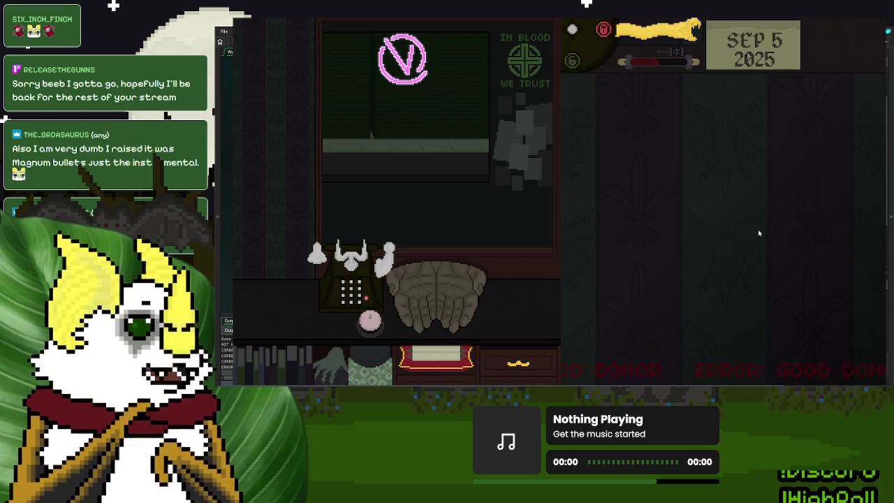
Step: Review the Blood Donors rules, inspect the customer's ID card, and finish their visit
{"action": "left_click", "coordinate": [436, 353]}
{"action": "left_click", "coordinate": [669, 260]}
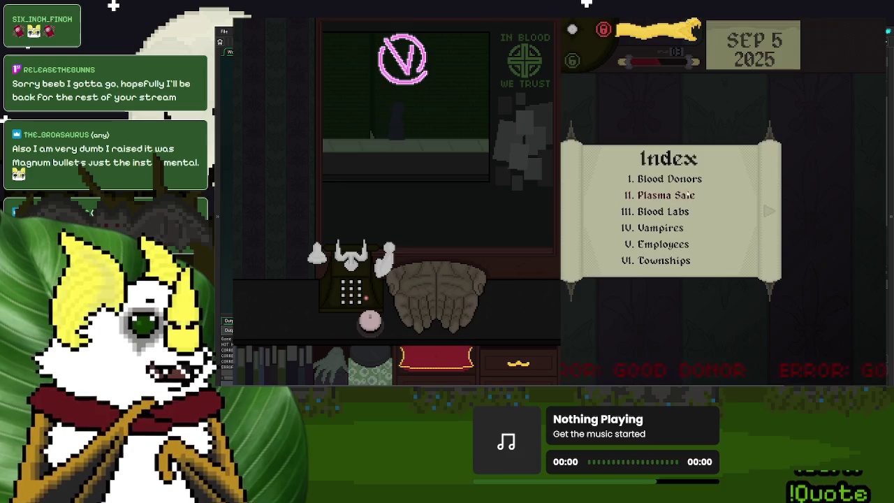
{"action": "mouse_move", "coordinate": [726, 267]}
{"action": "left_mouse_down"}
{"action": "mouse_move", "coordinate": [743, 219]}
{"action": "mouse_move", "coordinate": [724, 193]}
{"action": "left_mouse_up"}
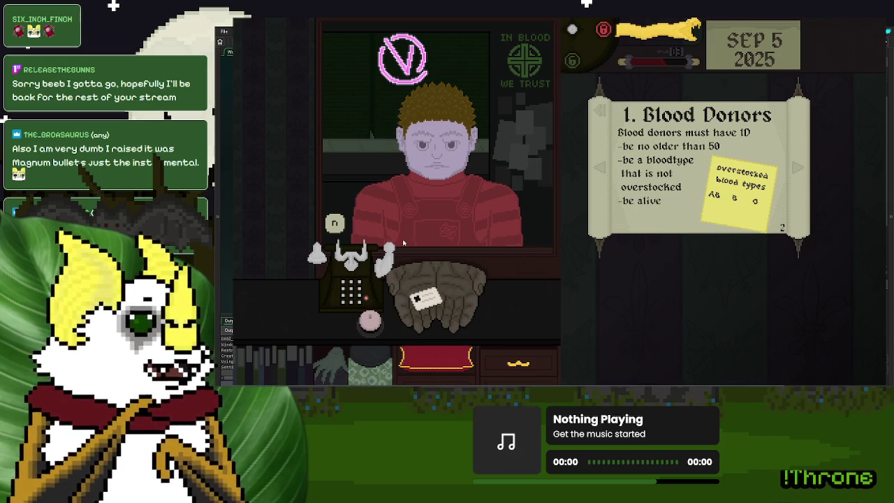
{"action": "mouse_move", "coordinate": [427, 299]}
{"action": "left_mouse_down"}
{"action": "mouse_move", "coordinate": [720, 276]}
{"action": "mouse_move", "coordinate": [447, 290]}
{"action": "left_mouse_up"}
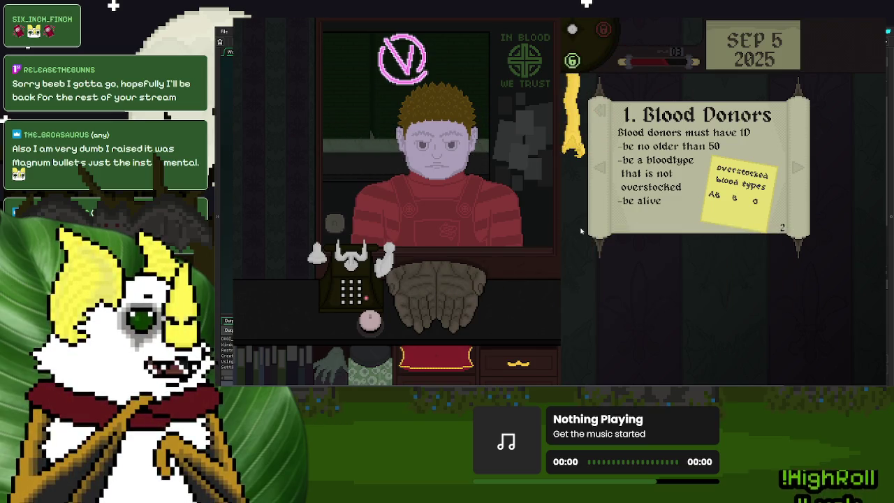
{"action": "mouse_move", "coordinate": [452, 295]}
{"action": "left_mouse_down"}
{"action": "mouse_move", "coordinate": [695, 288]}
{"action": "mouse_move", "coordinate": [419, 290]}
{"action": "left_mouse_up"}
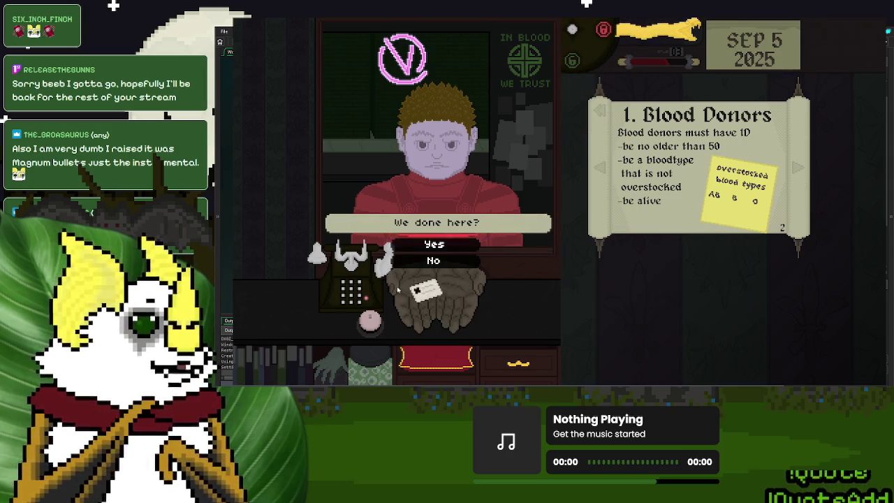
{"action": "left_click", "coordinate": [372, 322]}
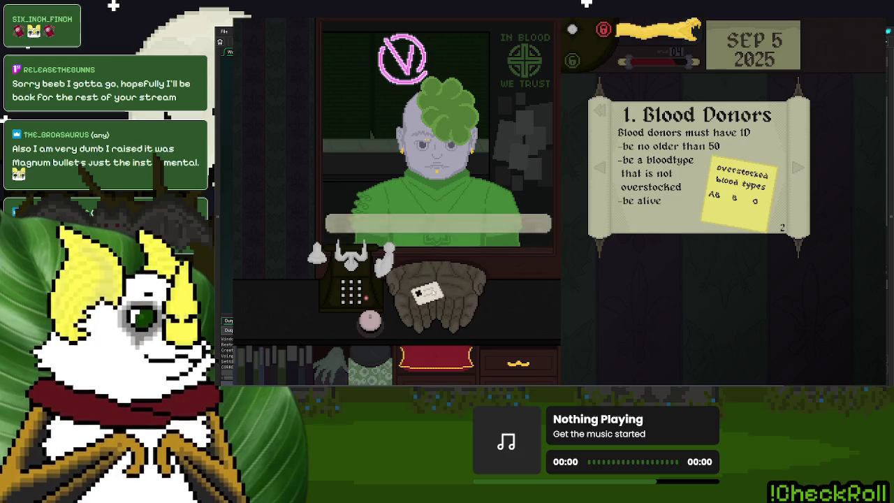
Step: Bring the next citizenship card onto the desk and dial 0 to dismiss the green-haired patient
{"action": "mouse_move", "coordinate": [428, 294]}
{"action": "left_mouse_down"}
{"action": "mouse_move", "coordinate": [585, 307]}
{"action": "mouse_move", "coordinate": [687, 287]}
{"action": "left_mouse_up"}
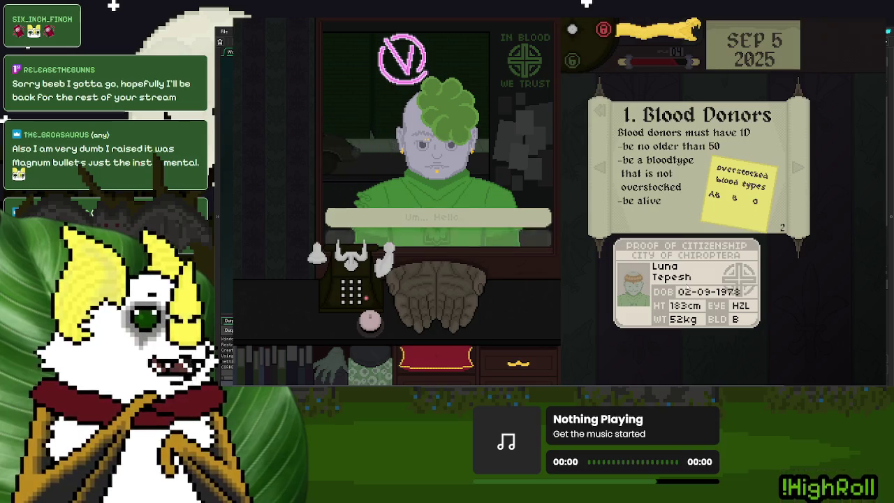
{"action": "mouse_move", "coordinate": [353, 260]}
{"action": "left_mouse_down"}
{"action": "mouse_move", "coordinate": [587, 307]}
{"action": "mouse_move", "coordinate": [657, 306]}
{"action": "left_mouse_up"}
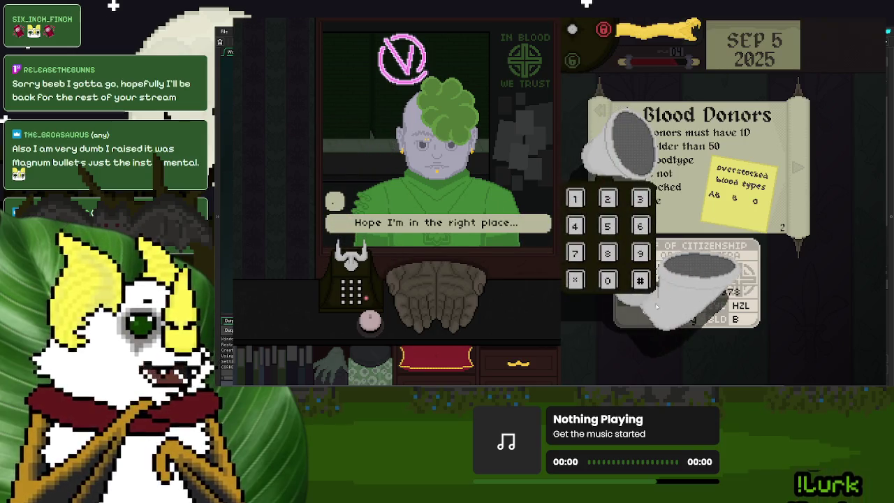
{"action": "left_click", "coordinate": [608, 280]}
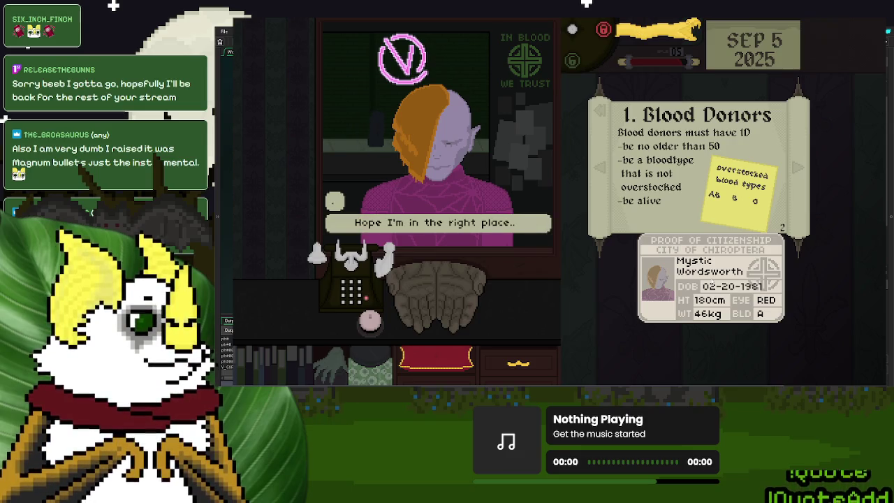
Step: Check the III. Blood Labs expected patients, return the plasma seller's ID, and flip back to 1. Blood Donors
{"action": "left_click", "coordinate": [601, 115]}
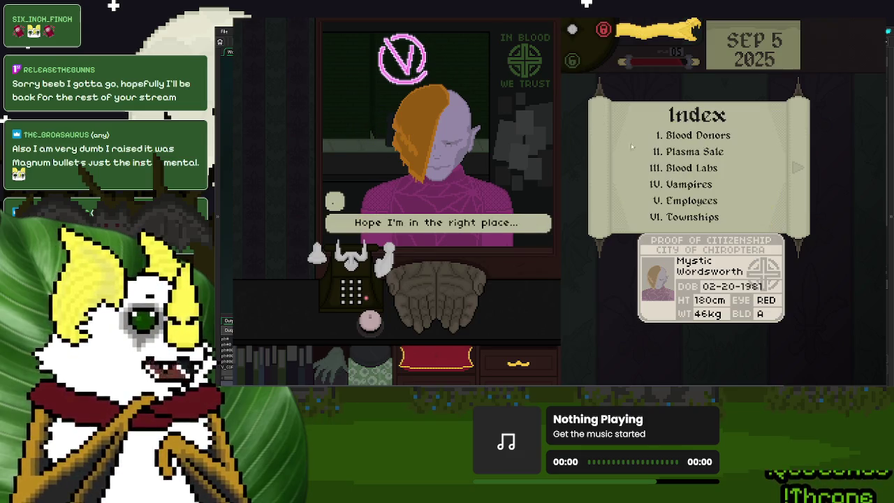
{"action": "left_click", "coordinate": [667, 165]}
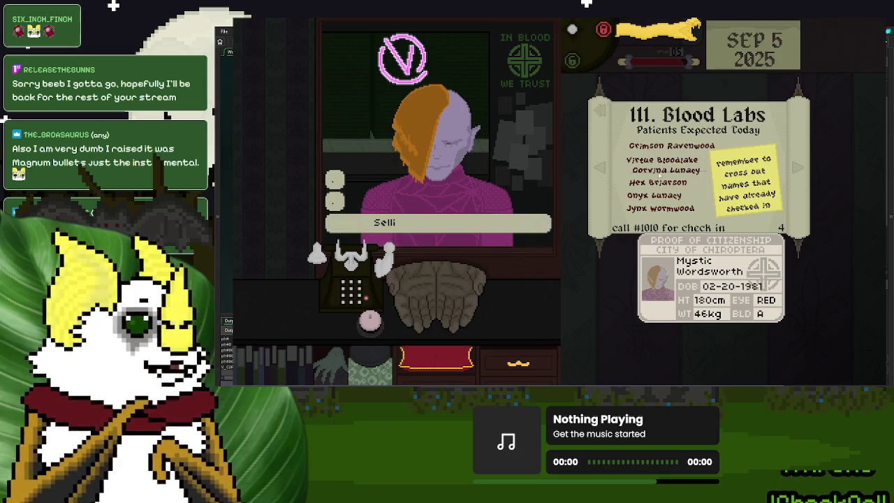
{"action": "left_click", "coordinate": [718, 279]}
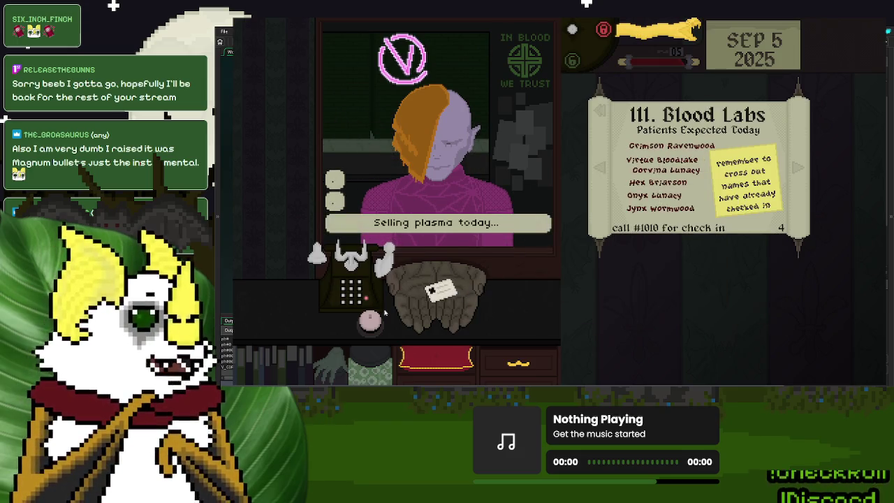
{"action": "left_click", "coordinate": [447, 293]}
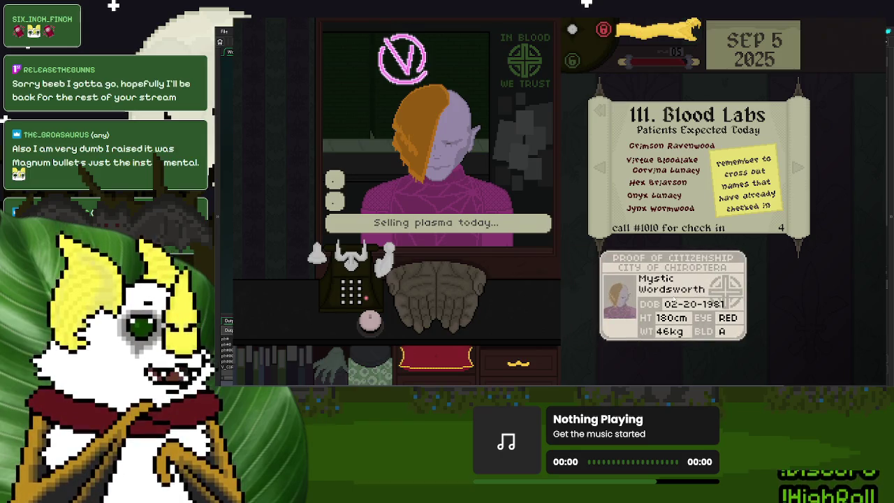
{"action": "left_click", "coordinate": [700, 283]}
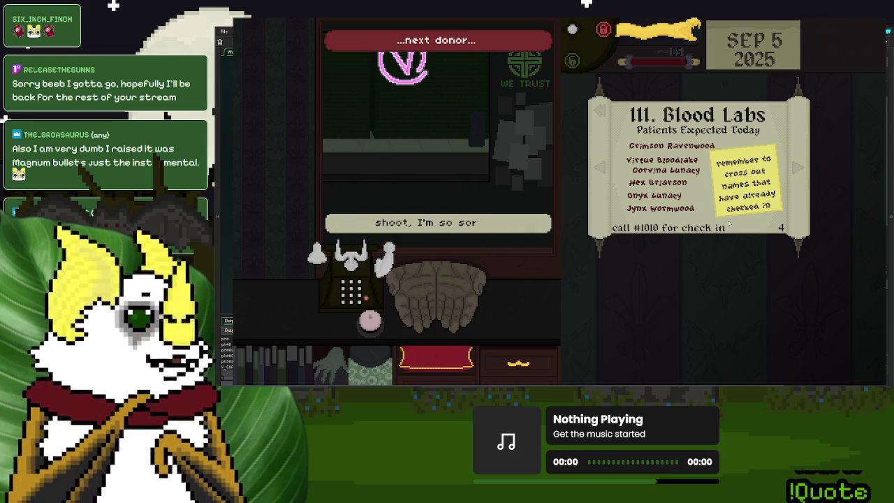
{"action": "left_click", "coordinate": [604, 115]}
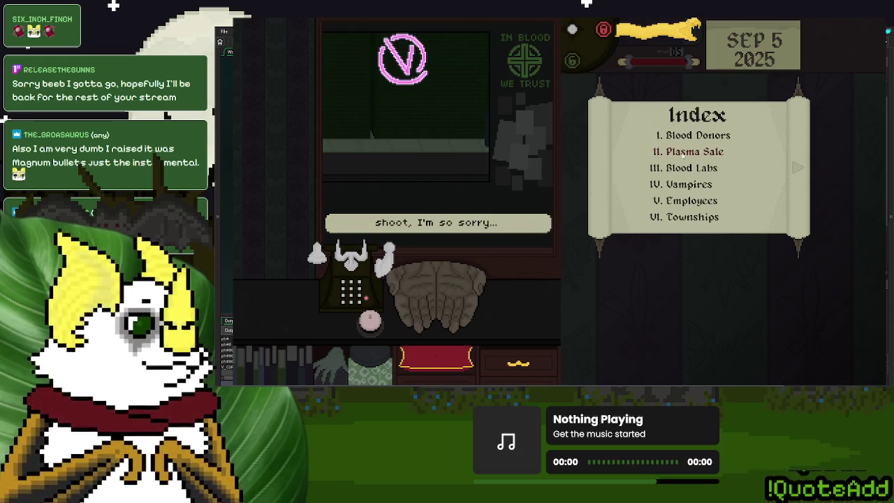
{"action": "left_click", "coordinate": [707, 137]}
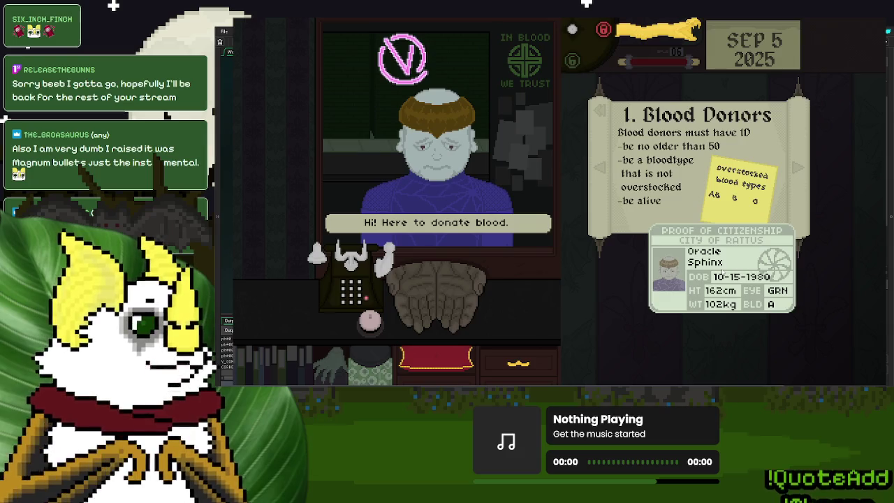
Step: Move the donor's ID card and answer 'Was that everything?' so the last donor leaves
{"action": "left_click_drag", "start_coordinate": [722, 273], "coordinate": [554, 292]}
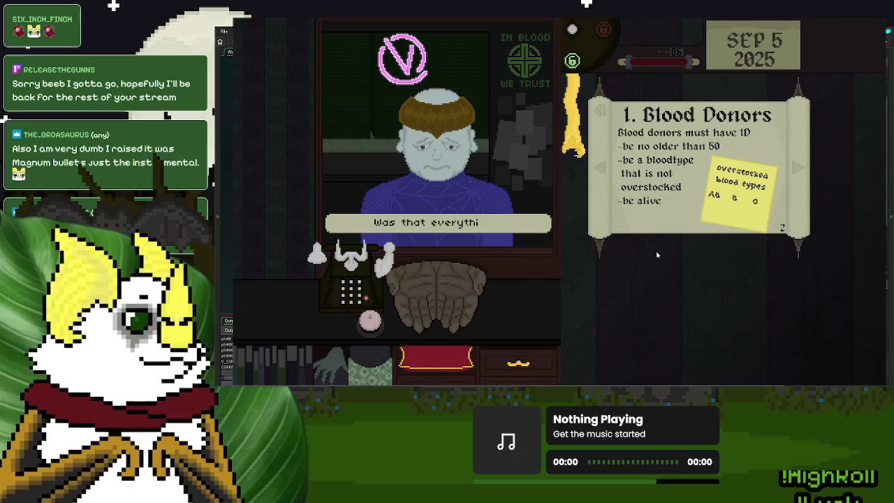
{"action": "left_click", "coordinate": [435, 245]}
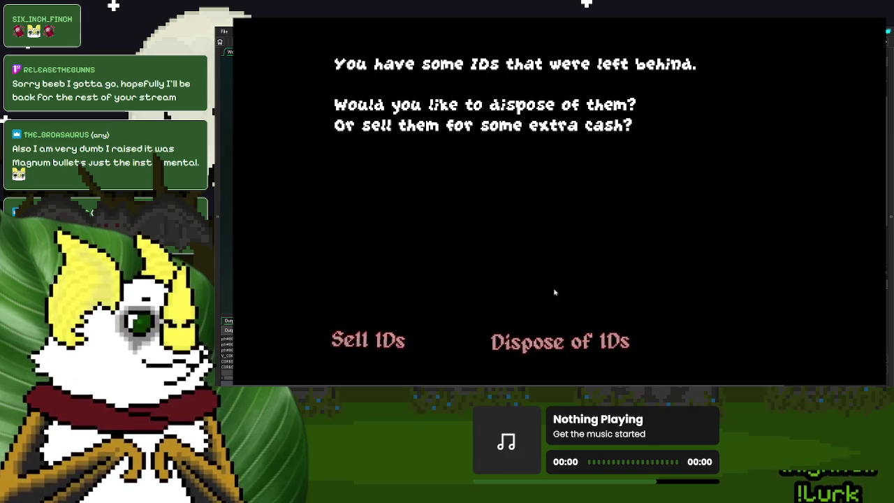
Step: Dispose of the leftover IDs, end Day 5 with the urgent-care cost put off, and save into Sep 6
{"action": "key", "text": "Return"}
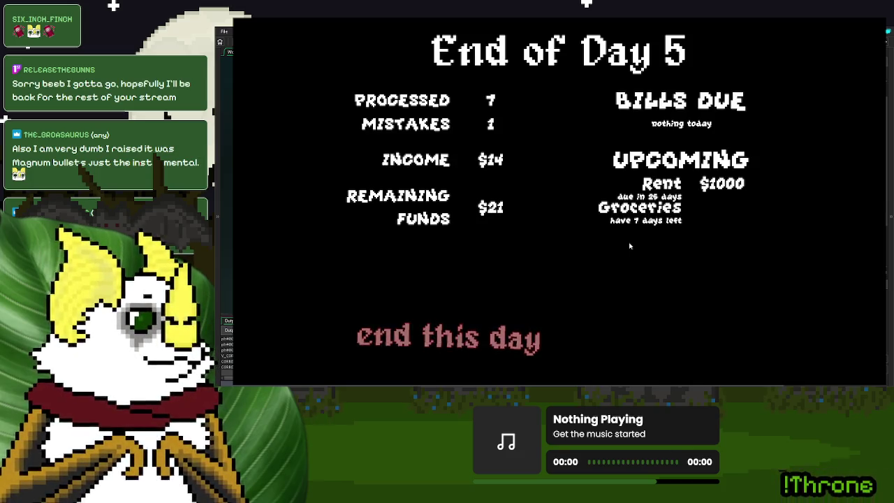
{"action": "left_click", "coordinate": [463, 349]}
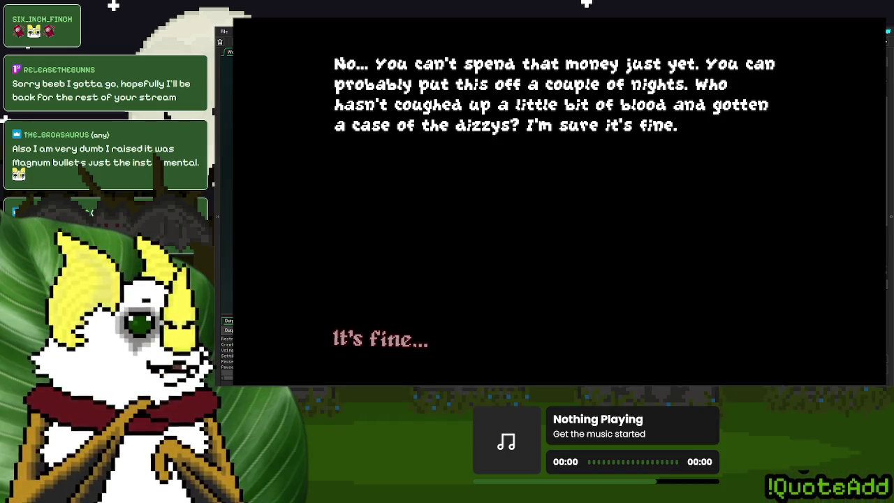
{"action": "key", "text": "Return"}
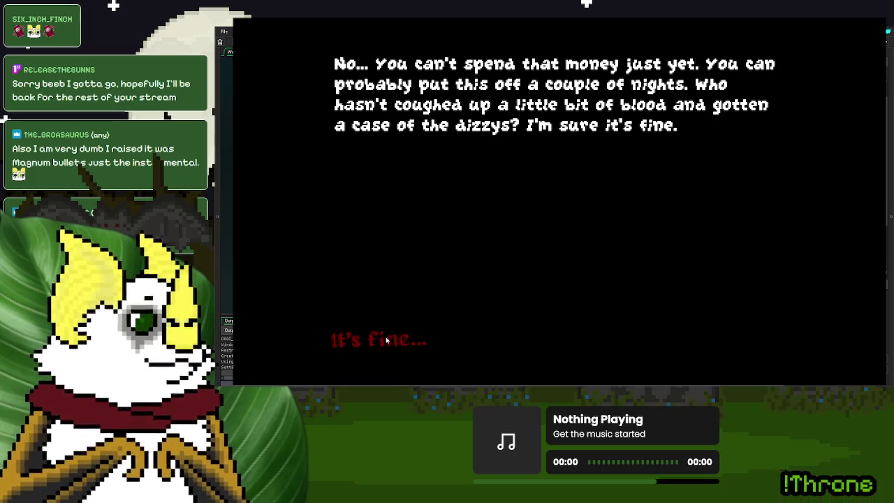
{"action": "key", "text": "Return"}
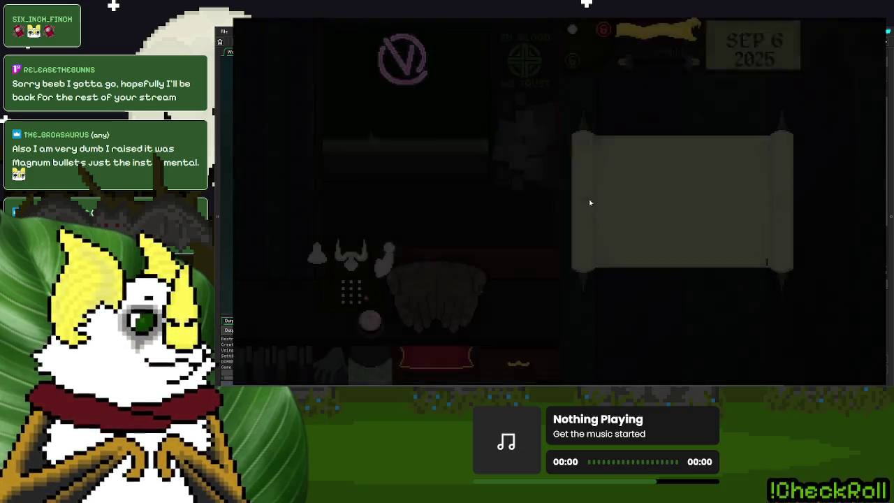
Step: Page through the rulebook to the Plasma Sale rules, then put it away
{"action": "left_click", "coordinate": [779, 201]}
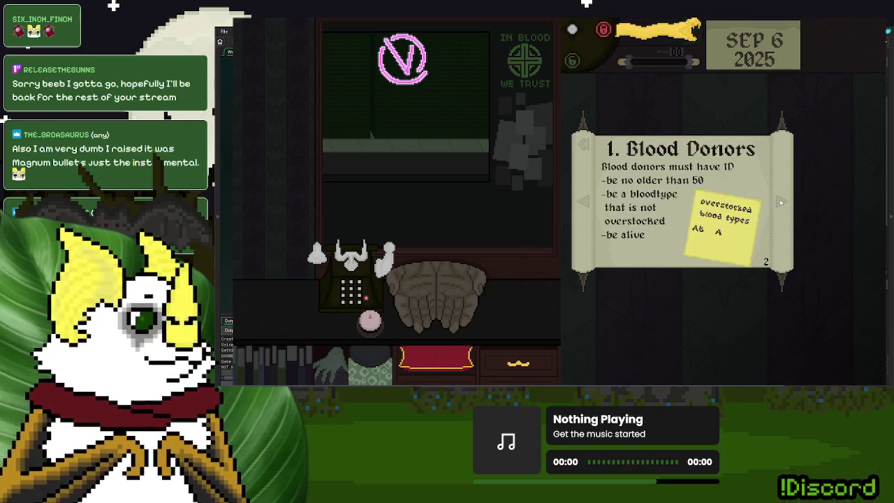
{"action": "left_click", "coordinate": [779, 202]}
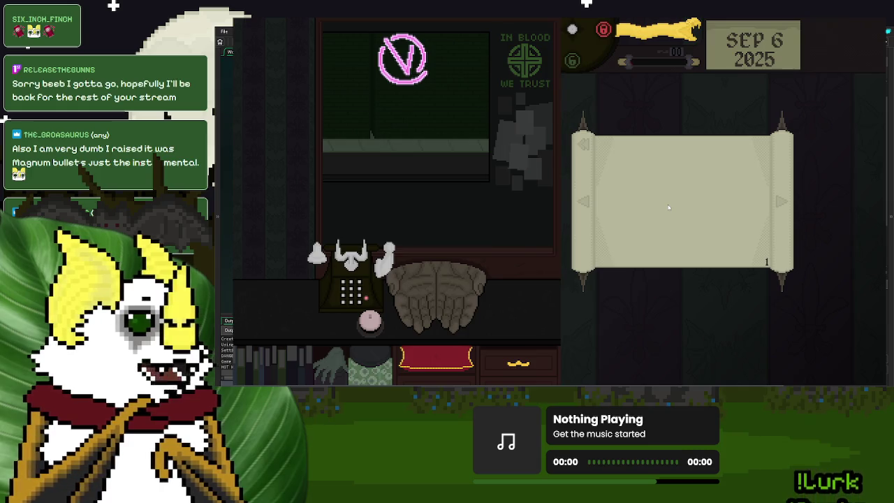
{"action": "left_click", "coordinate": [669, 207]}
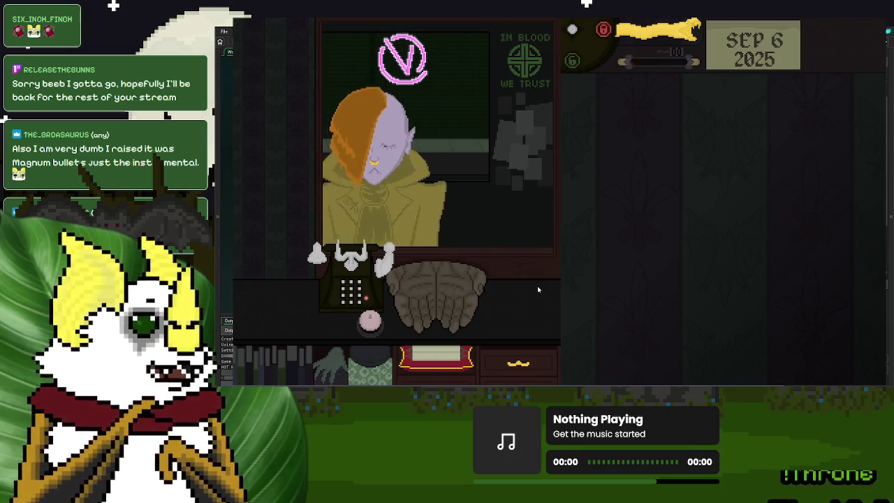
Step: Inspect the first donor's ID, dial 0 to process them, and take the next visitor's ID
{"action": "left_click_drag", "start_coordinate": [433, 299], "coordinate": [709, 217]}
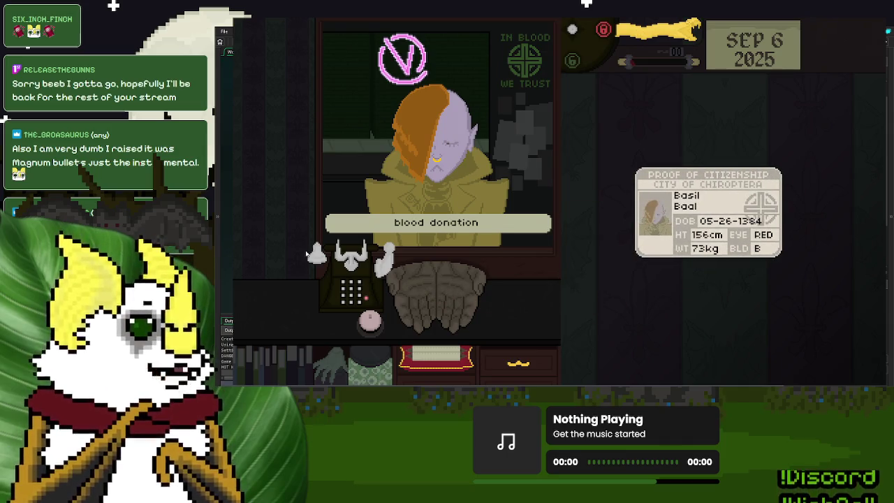
{"action": "left_click", "coordinate": [351, 258]}
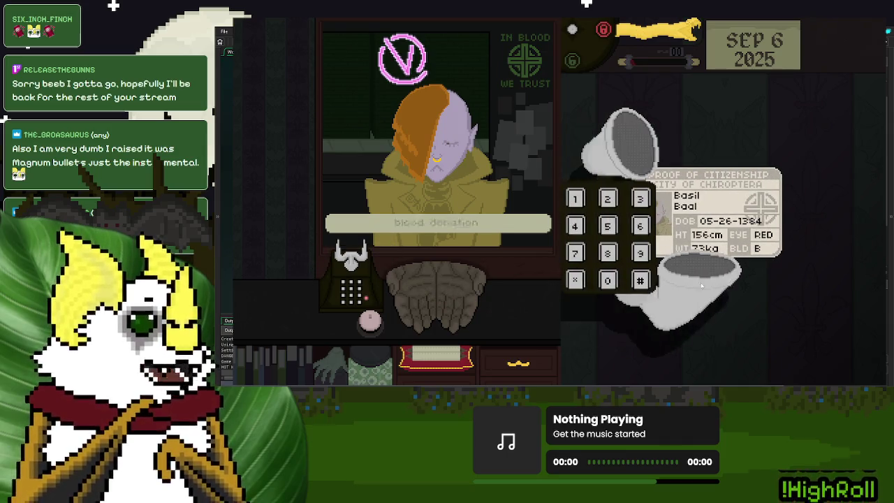
{"action": "left_click", "coordinate": [608, 280]}
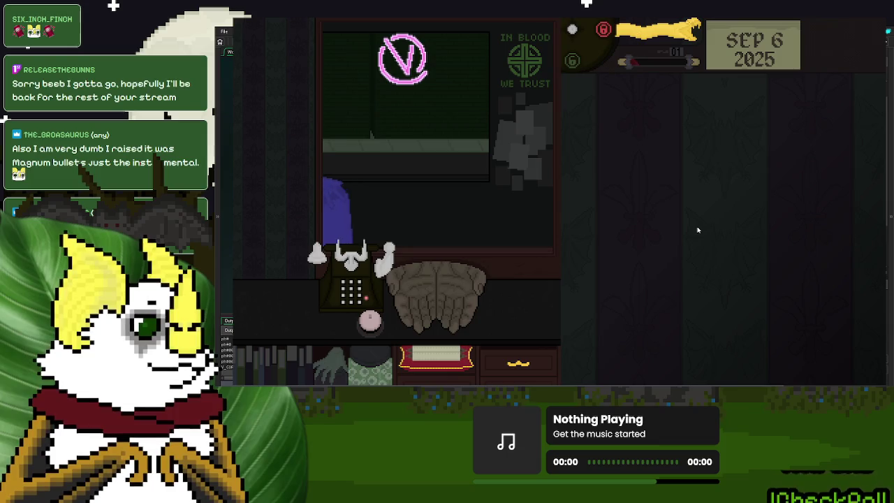
{"action": "mouse_move", "coordinate": [440, 294]}
{"action": "left_mouse_down"}
{"action": "mouse_move", "coordinate": [649, 252]}
{"action": "mouse_move", "coordinate": [723, 220]}
{"action": "left_mouse_up"}
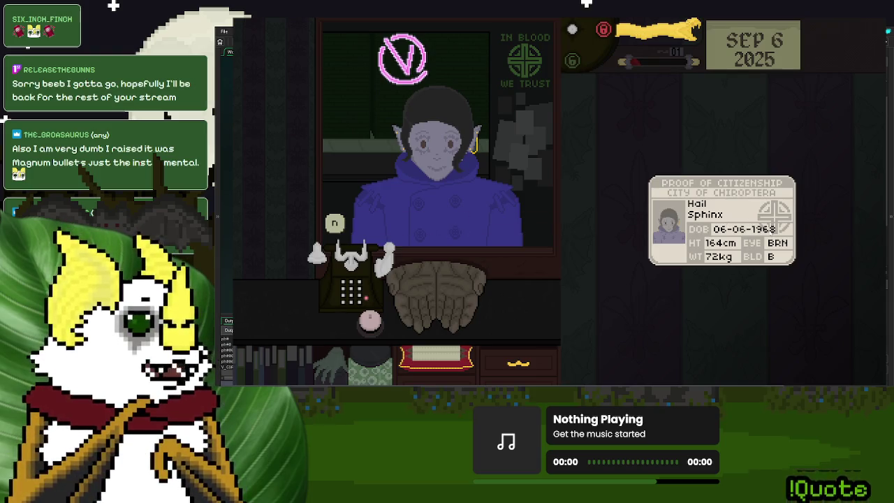
Step: Hand the ID back and answer the visitor's yes/no question, raising the day's count to 3
{"action": "mouse_move", "coordinate": [722, 220]}
{"action": "left_mouse_down"}
{"action": "mouse_move", "coordinate": [586, 248]}
{"action": "mouse_move", "coordinate": [453, 302]}
{"action": "left_mouse_up"}
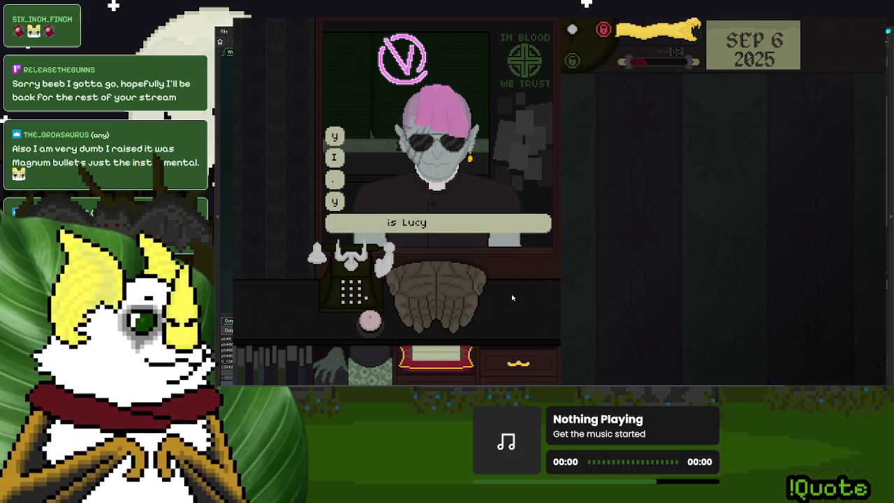
{"action": "key", "text": "Return"}
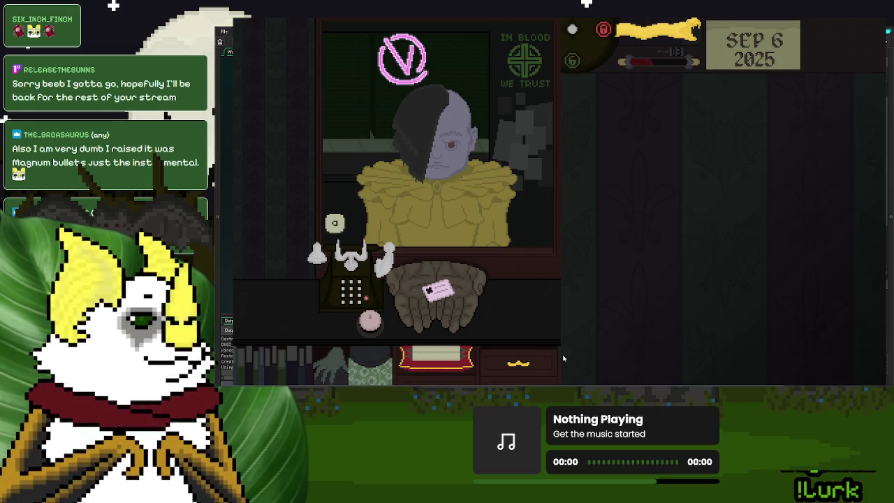
Step: Inspect the plasma seller's pink City of Lepidoptera ID, hear their request, and hand it back
{"action": "left_click", "coordinate": [440, 291]}
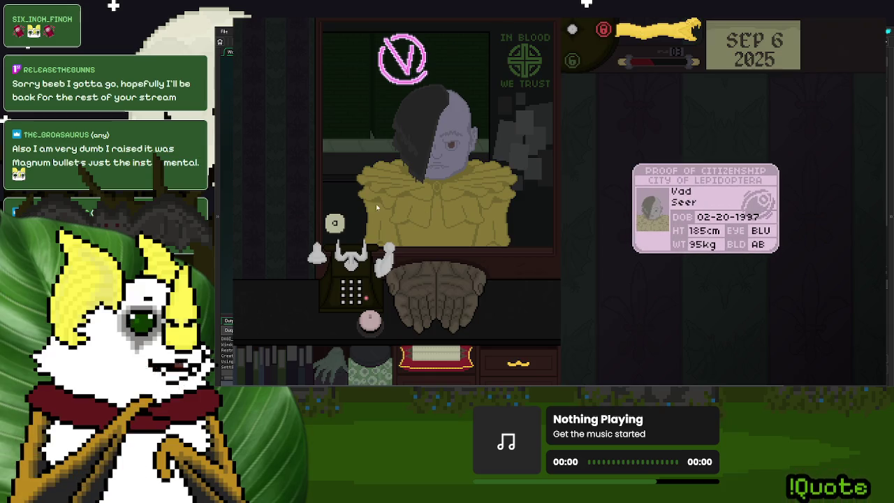
{"action": "left_click", "coordinate": [336, 224]}
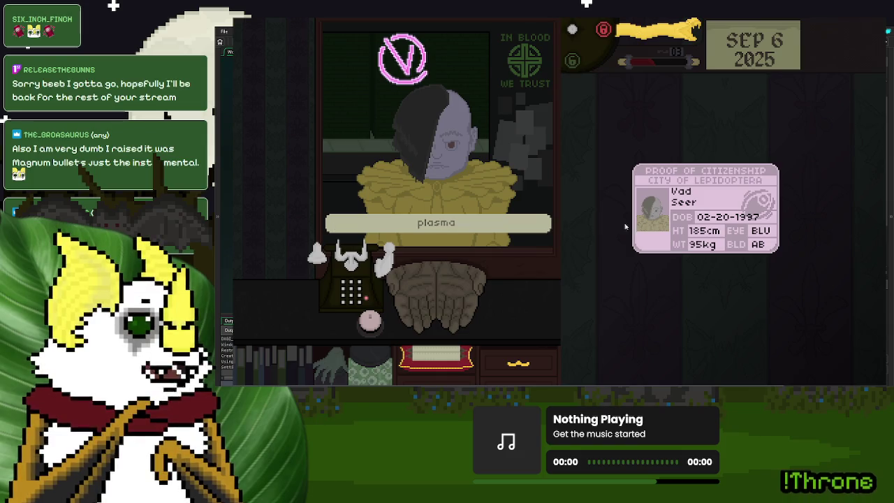
{"action": "left_click", "coordinate": [336, 228]}
{"action": "left_click_drag", "start_coordinate": [448, 306], "coordinate": [680, 221]}
{"action": "left_click", "coordinate": [680, 221]}
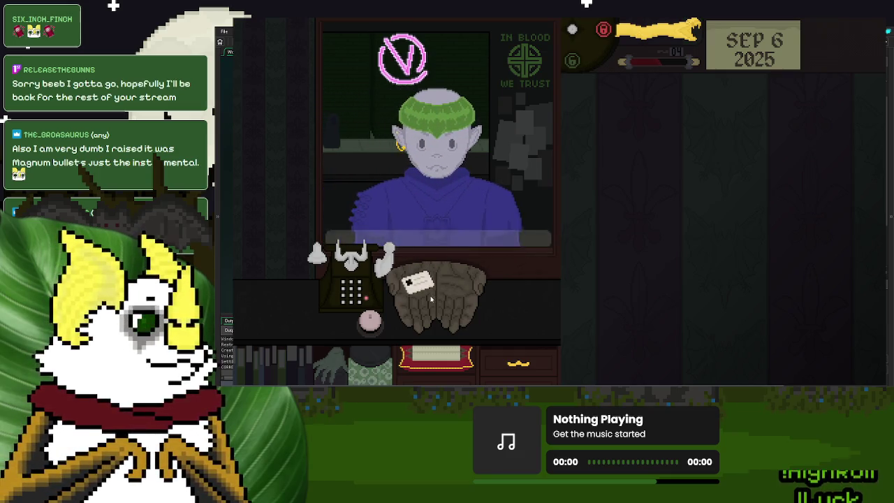
Step: Check the green-haired visitor's ID against the Blood Labs patient list and hand it back
{"action": "left_click", "coordinate": [428, 297]}
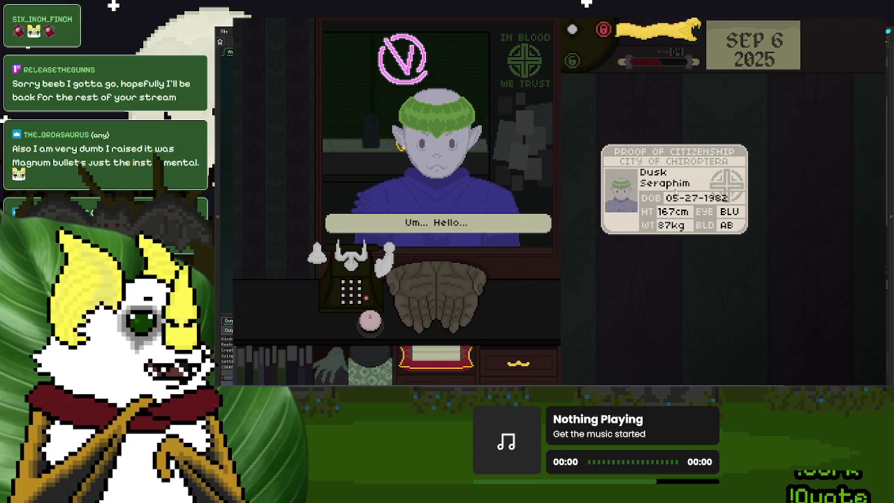
{"action": "left_click", "coordinate": [675, 191]}
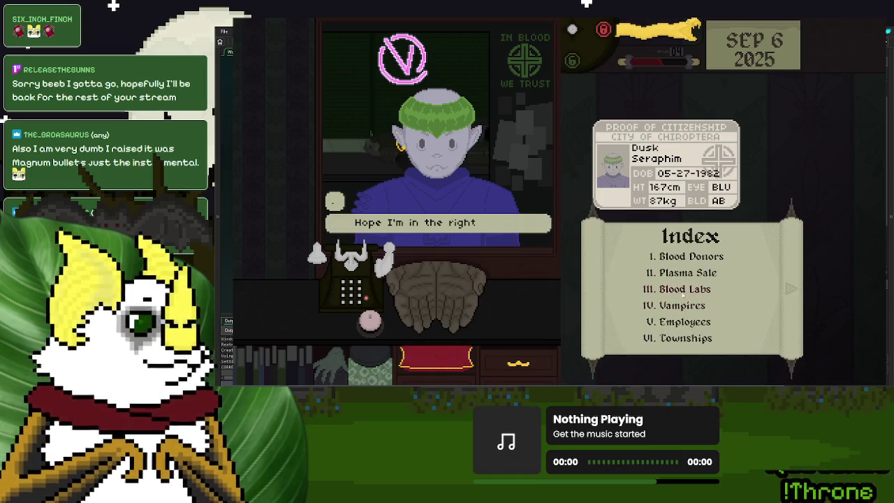
{"action": "left_click", "coordinate": [683, 290]}
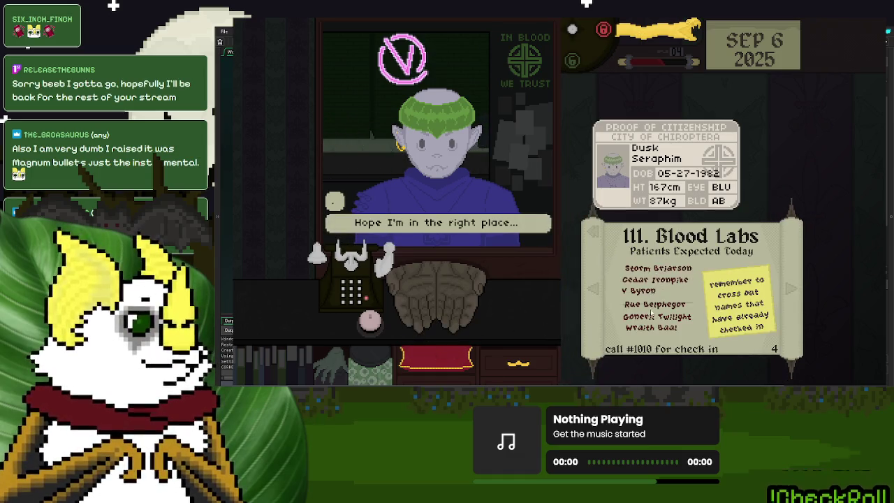
{"action": "left_click", "coordinate": [675, 200]}
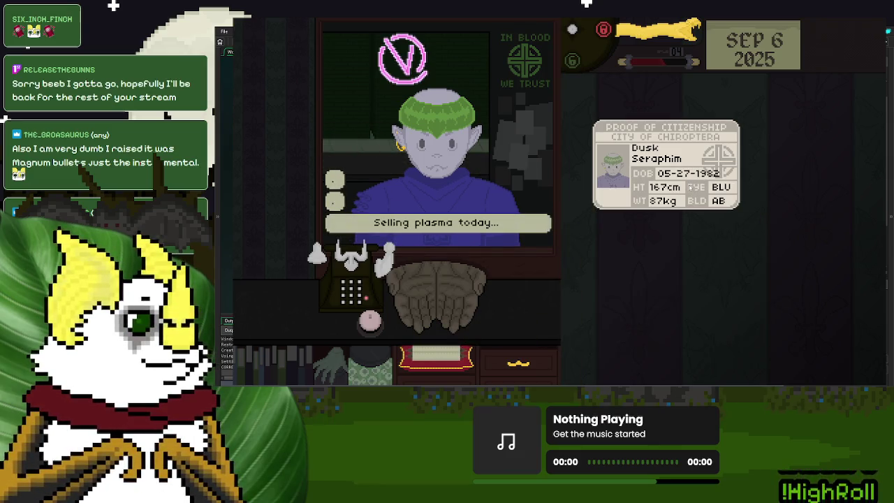
{"action": "left_click_drag", "start_coordinate": [691, 188], "coordinate": [461, 290]}
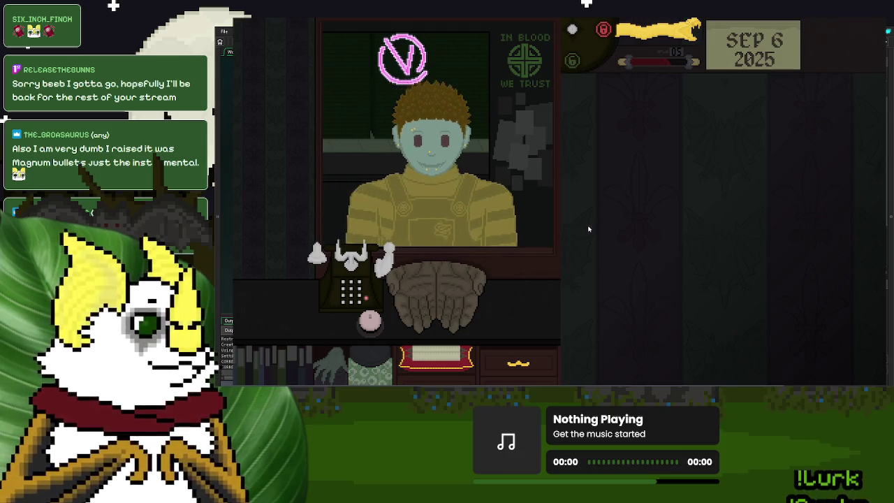
Step: Inspect the AB donor's ID, check the Blood Donors rules, and turn the donor away
{"action": "left_click_drag", "start_coordinate": [447, 294], "coordinate": [671, 171]}
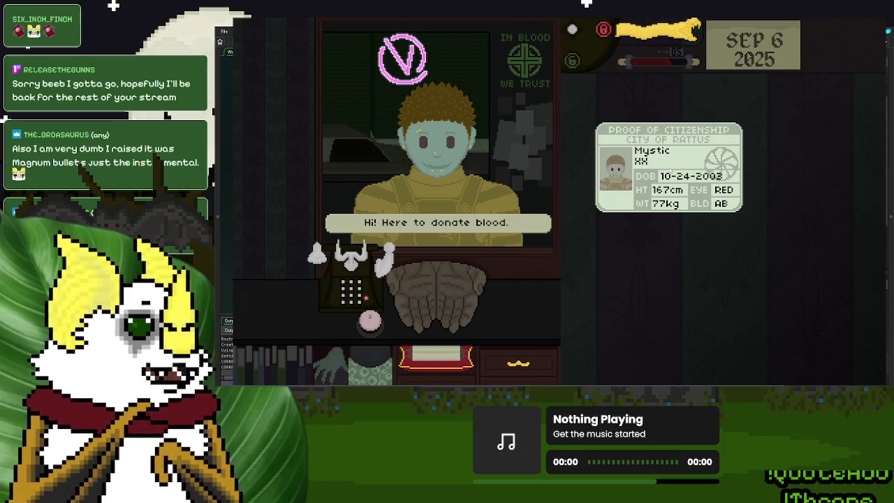
{"action": "left_click", "coordinate": [369, 319]}
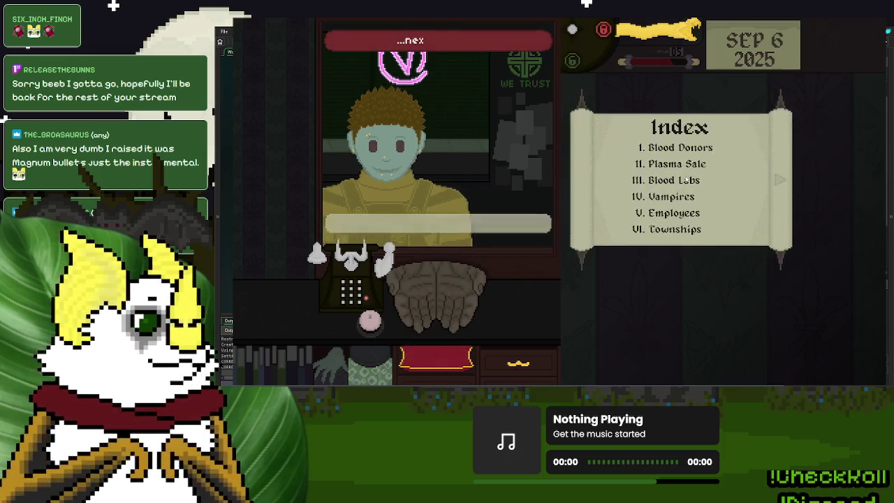
{"action": "left_click", "coordinate": [684, 143]}
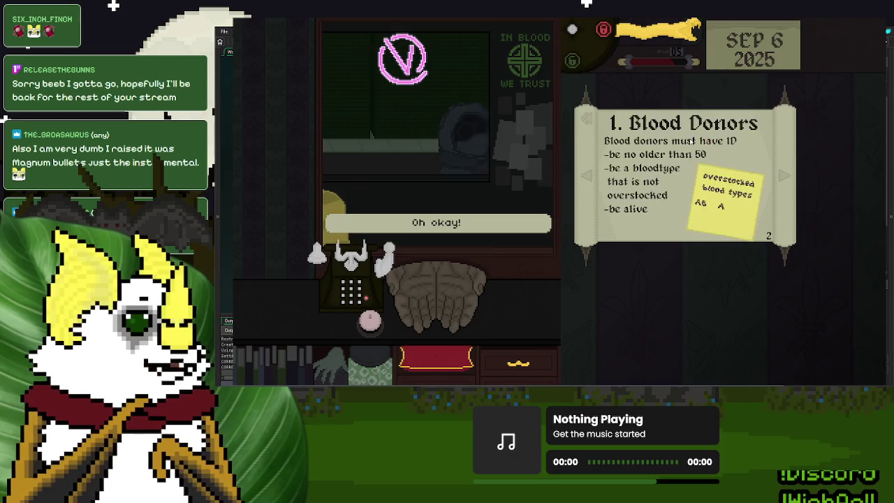
{"action": "left_click", "coordinate": [733, 151]}
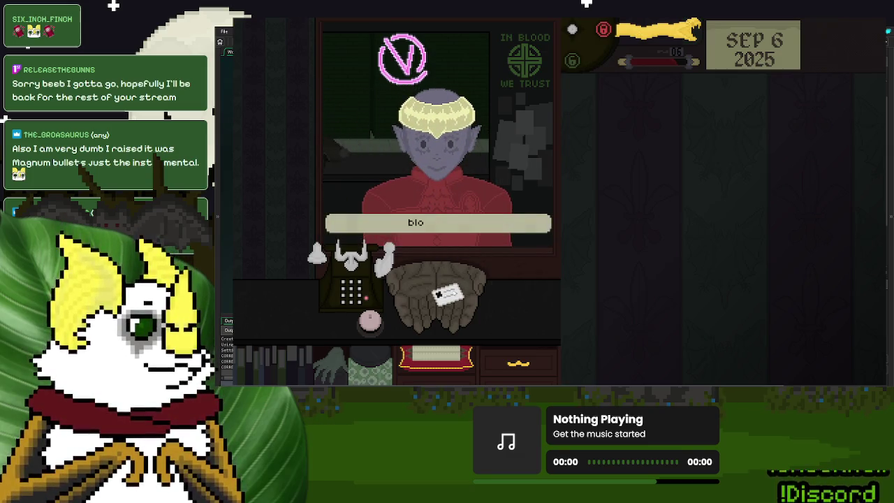
Step: Inspect the blond visitor's ID, cross them off the Blood Labs list, and return the ID
{"action": "left_click_drag", "start_coordinate": [535, 291], "coordinate": [648, 200]}
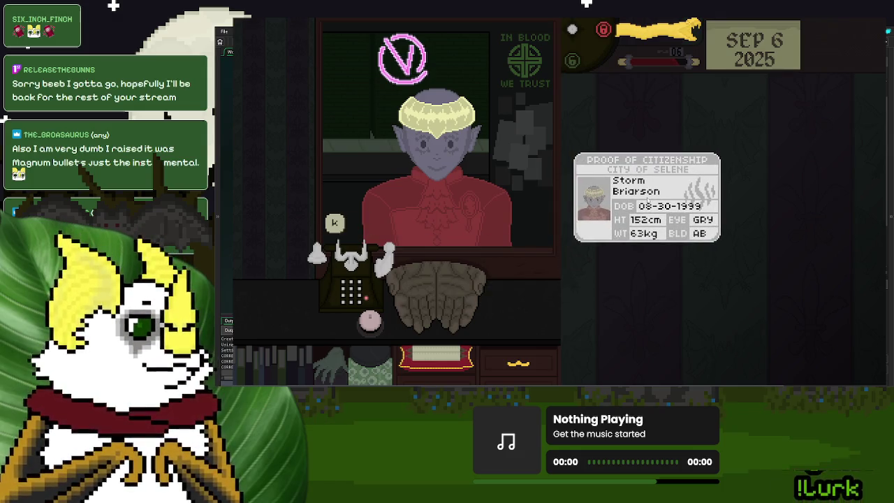
{"action": "left_click", "coordinate": [436, 356]}
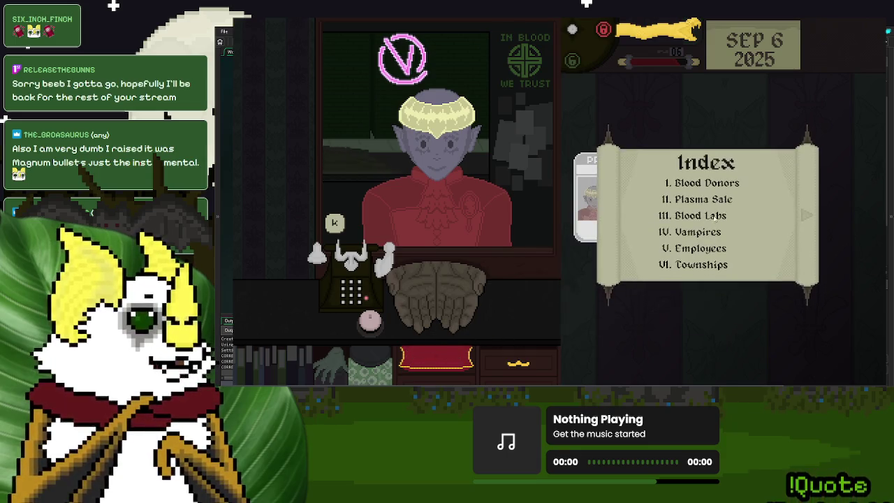
{"action": "left_click", "coordinate": [702, 222]}
{"action": "left_click", "coordinate": [650, 196]}
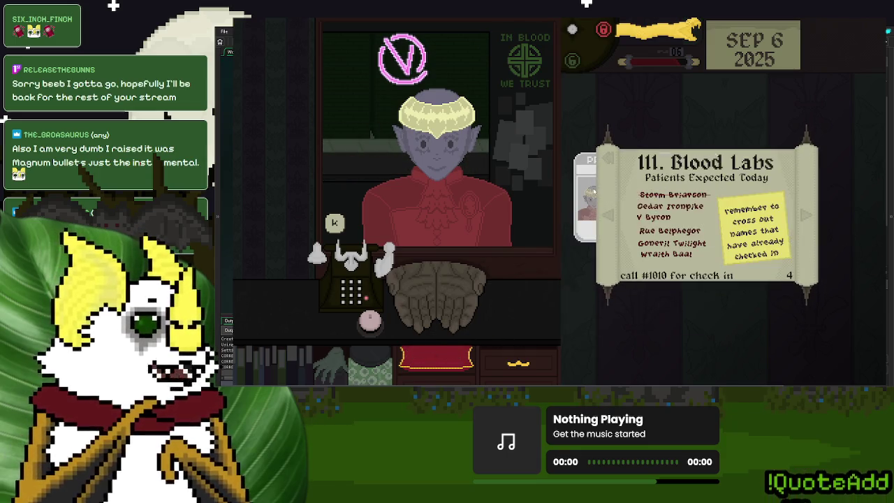
{"action": "left_click", "coordinate": [592, 193]}
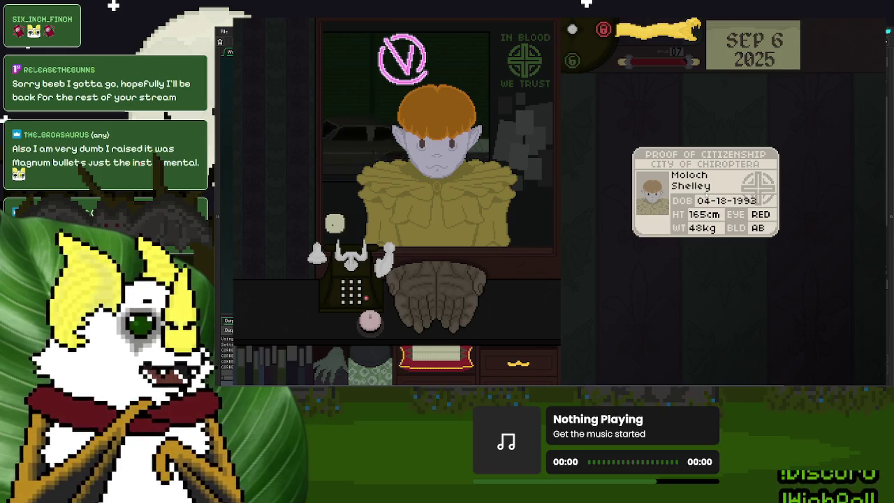
Step: Return each remaining visitor's ID and dismiss them with the yellow lever until Day 6 ends at 09
{"action": "left_click_drag", "start_coordinate": [706, 195], "coordinate": [566, 238]}
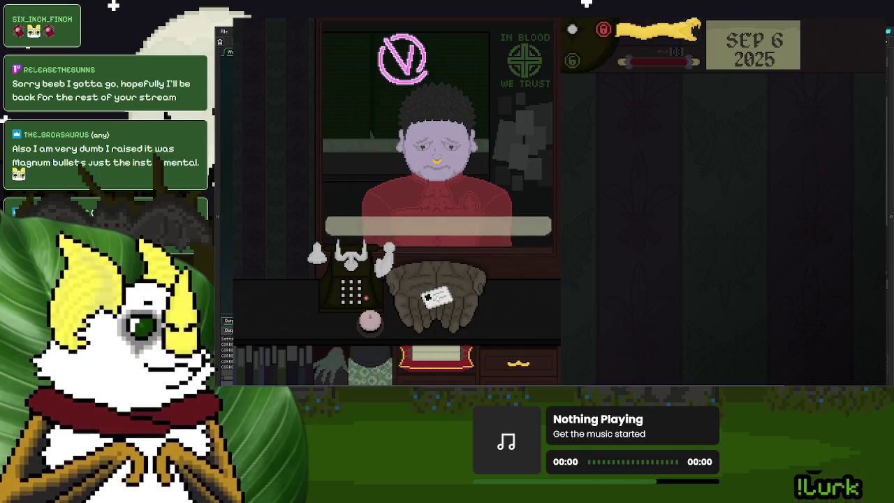
{"action": "left_click", "coordinate": [435, 297]}
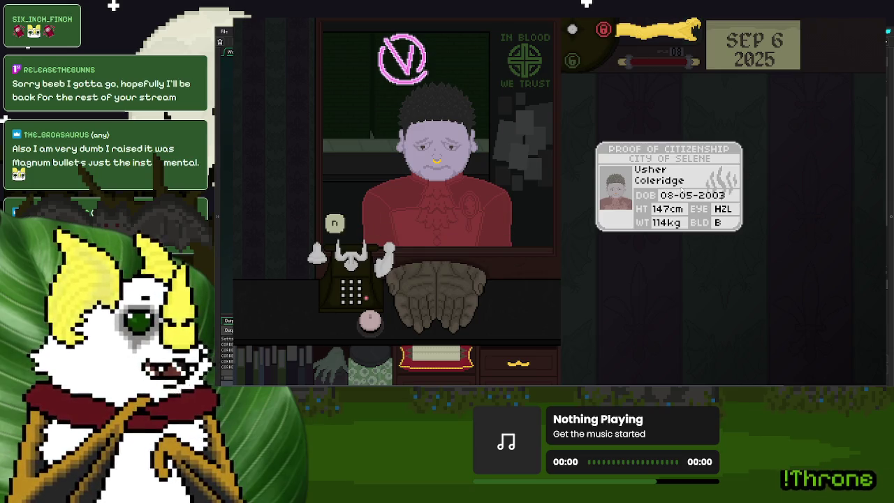
{"action": "left_click", "coordinate": [668, 187]}
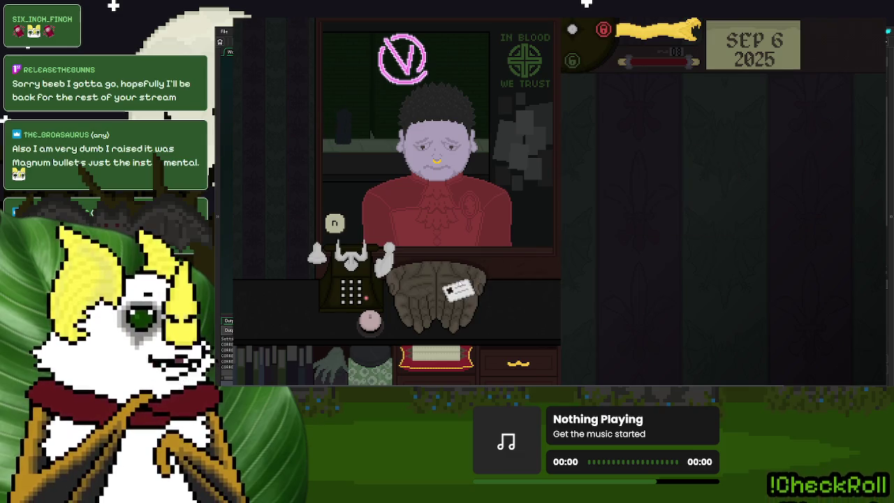
{"action": "left_click", "coordinate": [646, 41]}
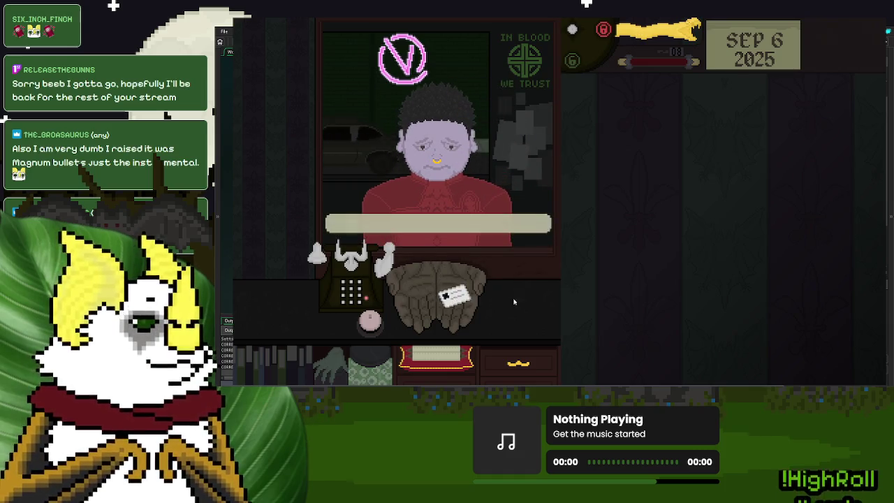
{"action": "left_click_drag", "start_coordinate": [454, 297], "coordinate": [619, 279]}
{"action": "left_click", "coordinate": [619, 280]}
{"action": "left_click", "coordinate": [657, 29]}
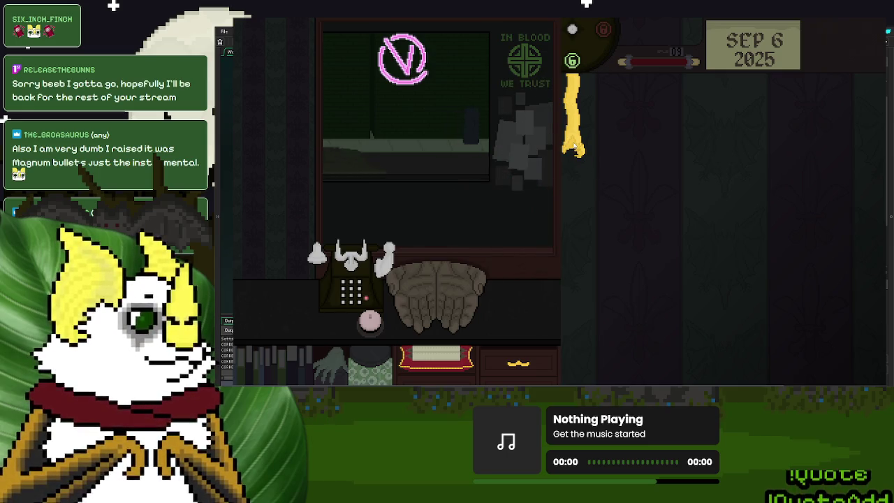
{"action": "left_click_drag", "start_coordinate": [574, 145], "coordinate": [645, 206]}
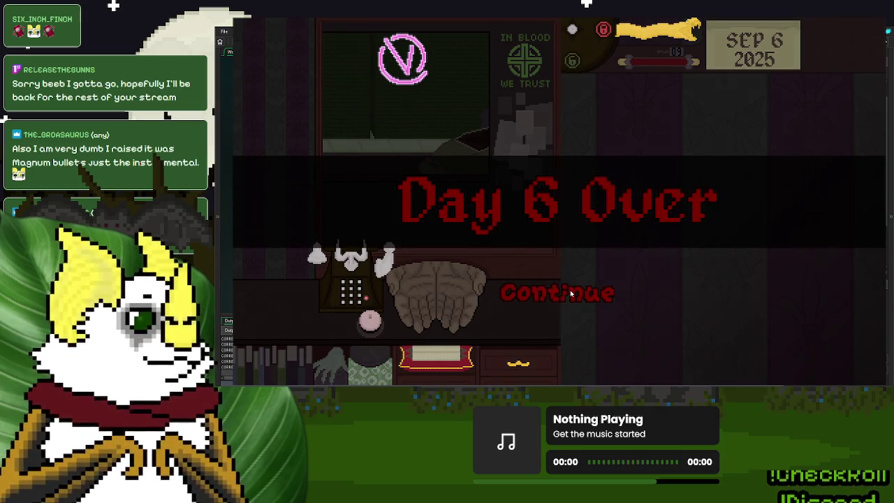
Step: Sell the leftover IDs, end Day 6, put off the $20 urgent care, and save
{"action": "left_click", "coordinate": [571, 290]}
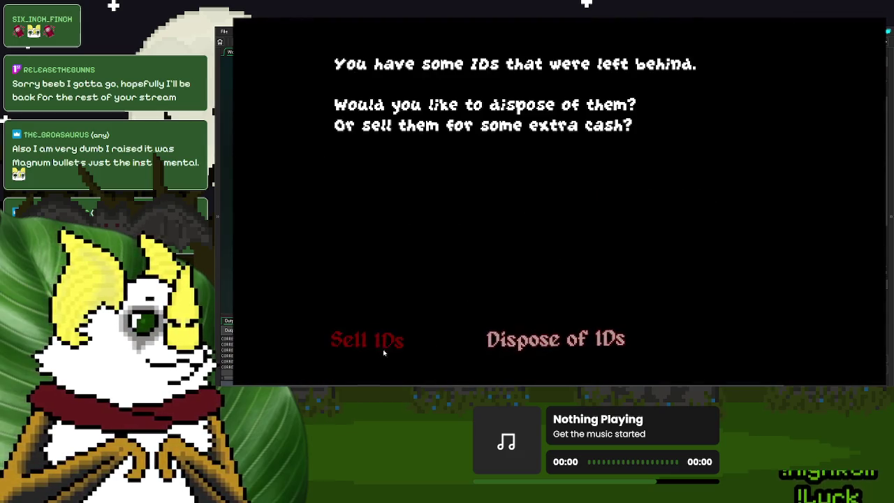
{"action": "left_click", "coordinate": [393, 345]}
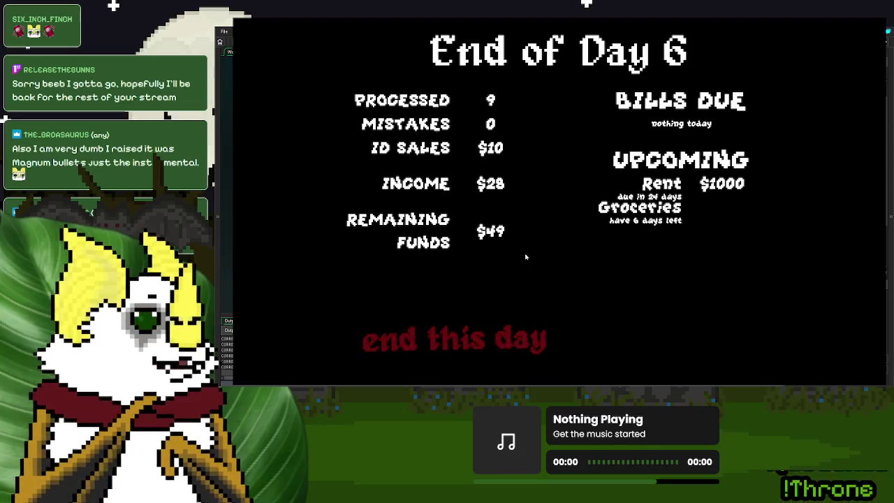
{"action": "left_click", "coordinate": [477, 340]}
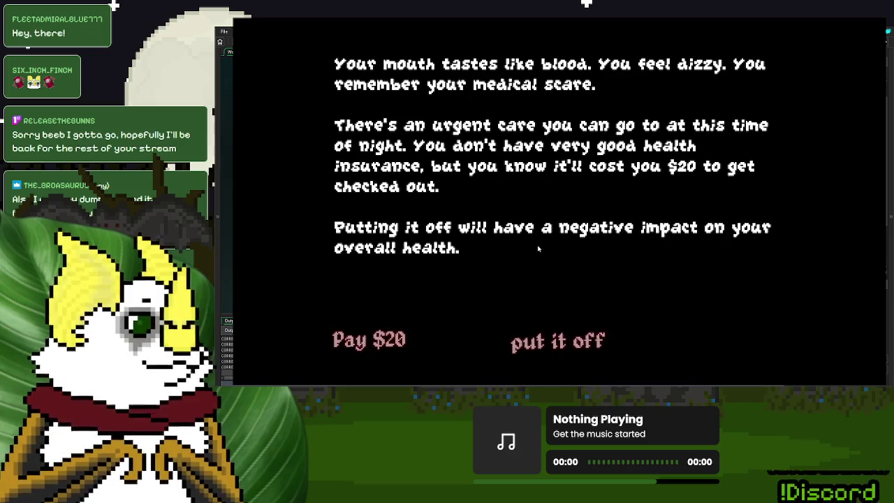
{"action": "left_click", "coordinate": [555, 342]}
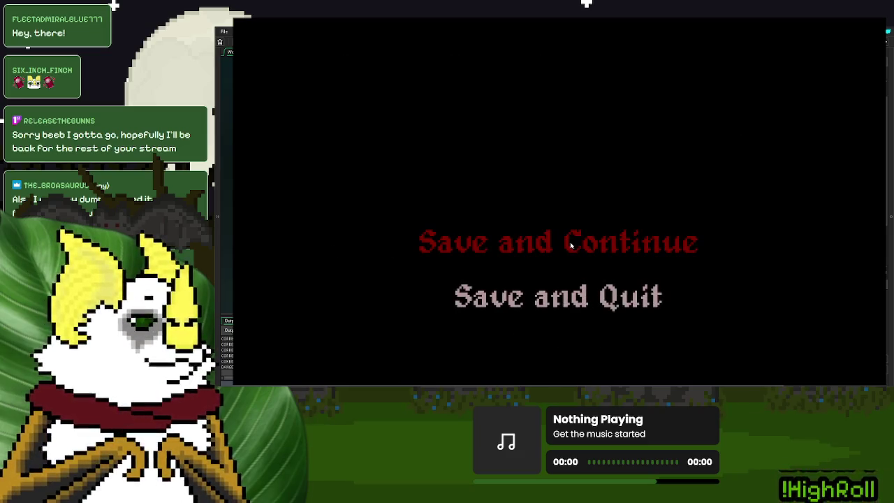
{"action": "left_click", "coordinate": [571, 244]}
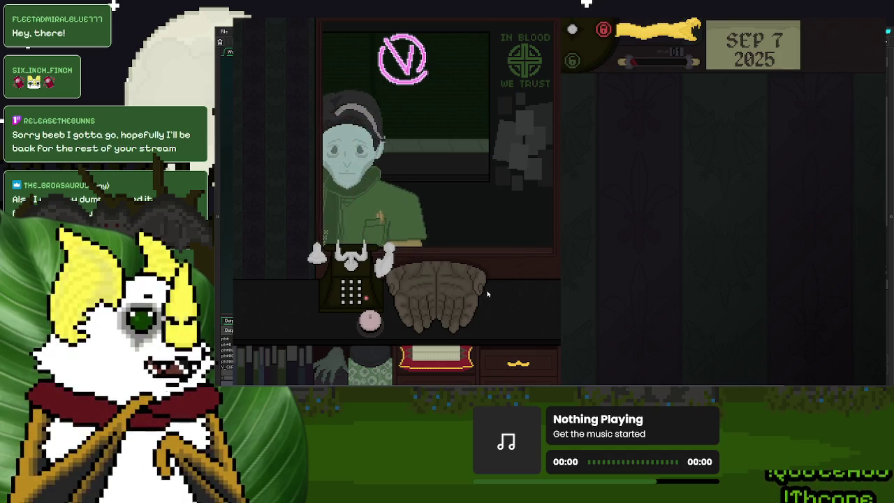
Step: Inspect the Junior Phlebotomist's ID, hand it back, approve with the lever, and call the next visitor
{"action": "mouse_move", "coordinate": [458, 297]}
{"action": "left_mouse_down"}
{"action": "mouse_move", "coordinate": [672, 181]}
{"action": "mouse_move", "coordinate": [636, 173]}
{"action": "left_mouse_up"}
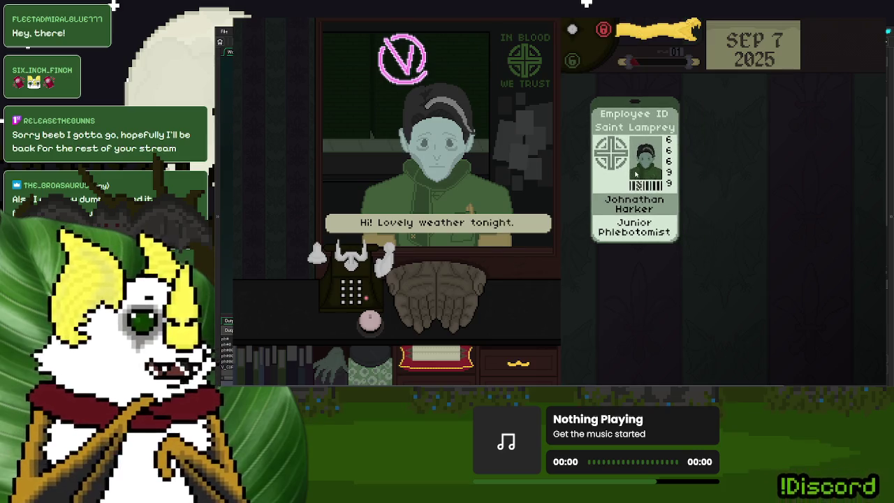
{"action": "left_click", "coordinate": [371, 248]}
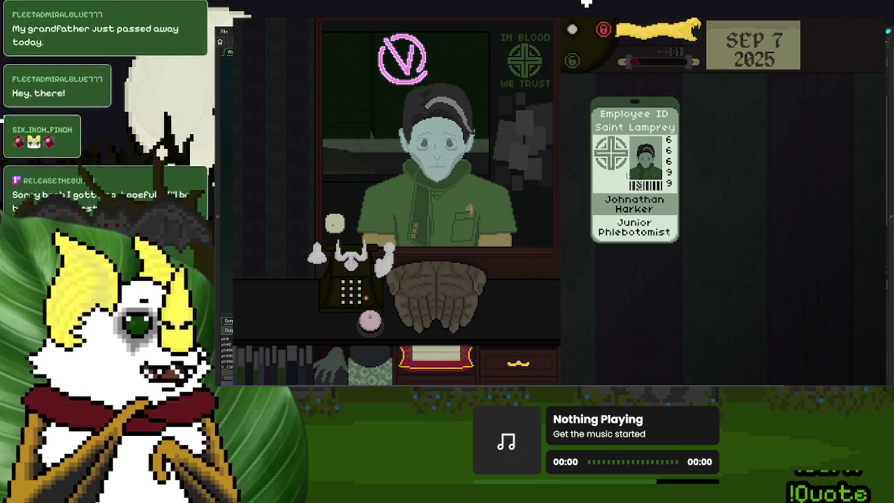
{"action": "left_click_drag", "start_coordinate": [635, 174], "coordinate": [423, 283]}
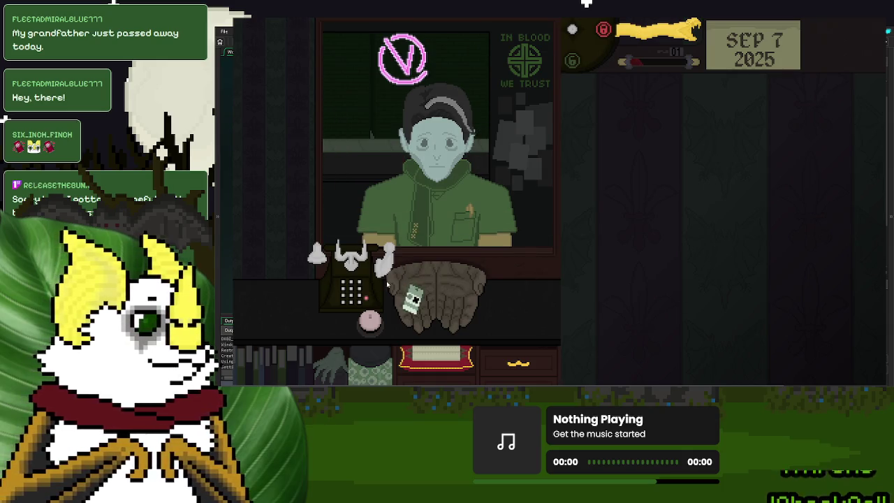
{"action": "left_click", "coordinate": [668, 54]}
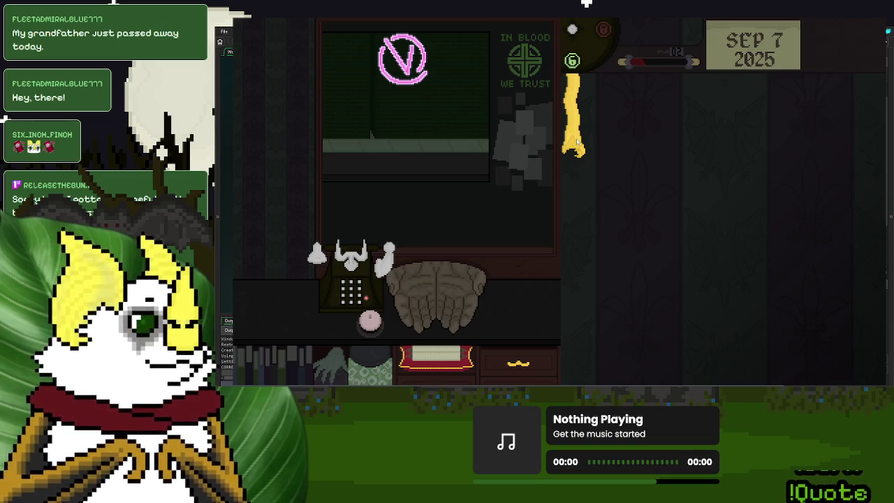
{"action": "left_click", "coordinate": [577, 142]}
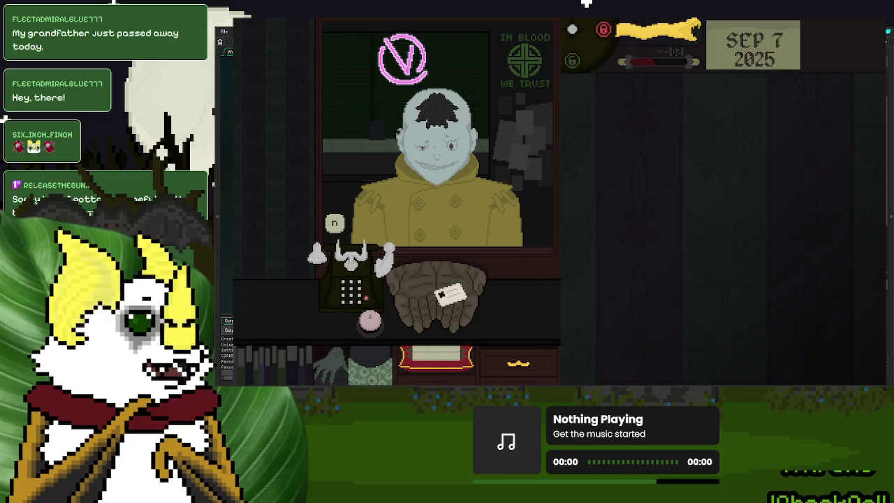
Step: Check the purple-coated customer's citizenship ID, return it, and dial 0 to close the shutter
{"action": "left_click", "coordinate": [451, 295]}
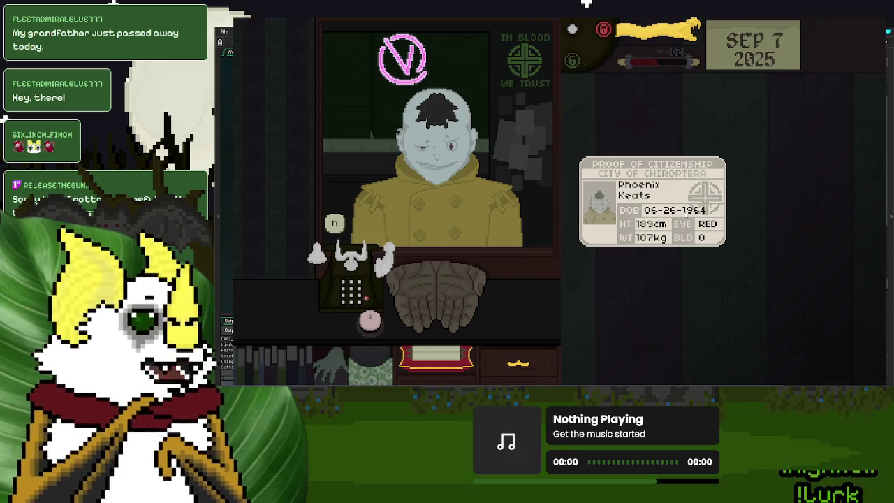
{"action": "left_click", "coordinate": [608, 230]}
{"action": "left_click", "coordinate": [545, 290]}
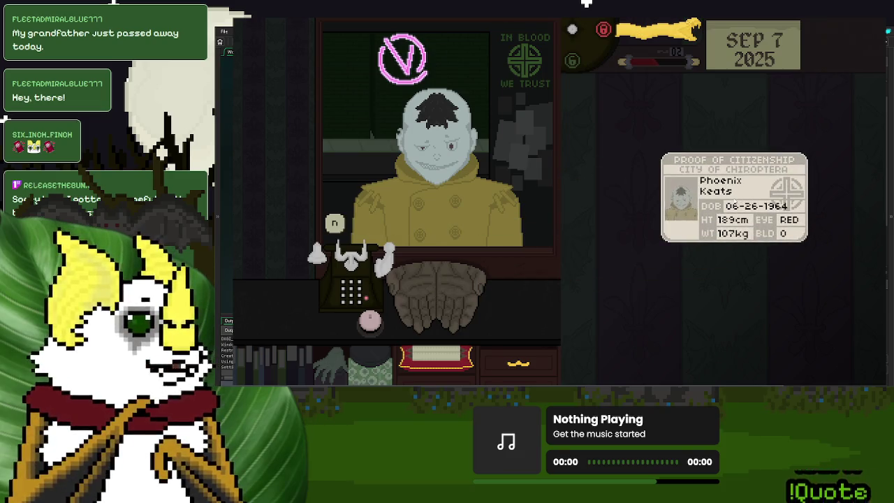
{"action": "left_click", "coordinate": [628, 235]}
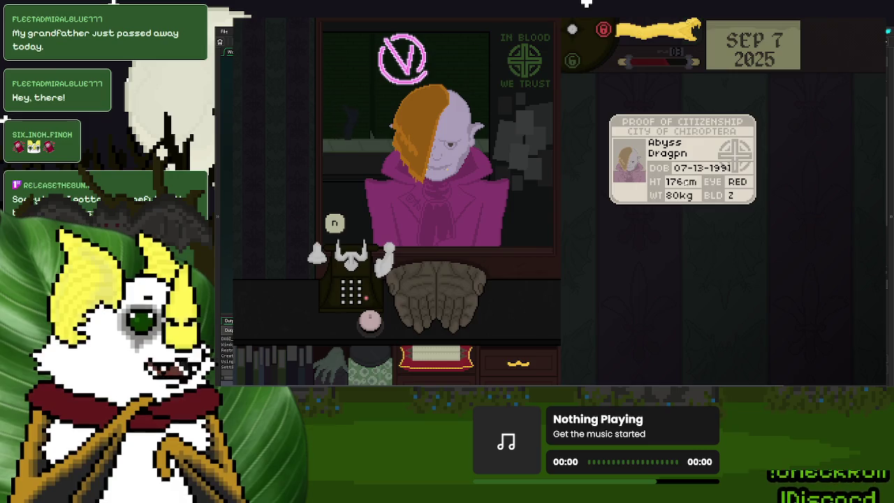
{"action": "left_click", "coordinate": [383, 264]}
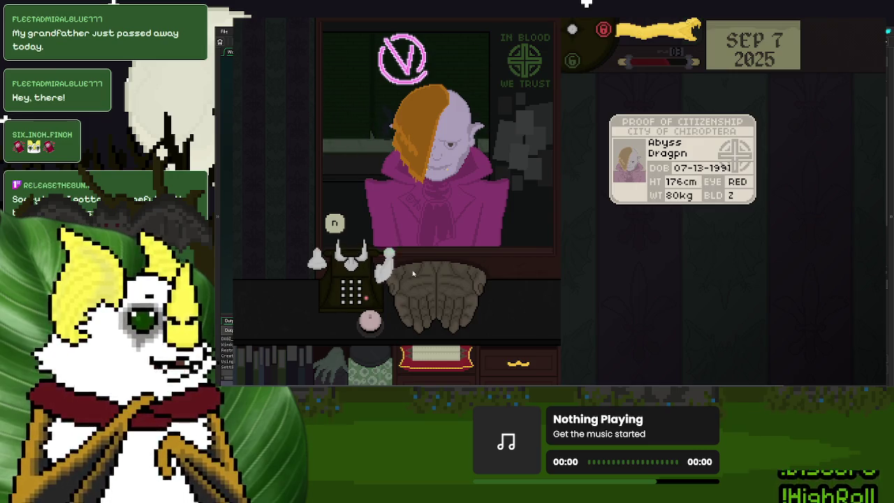
{"action": "left_click", "coordinate": [610, 283]}
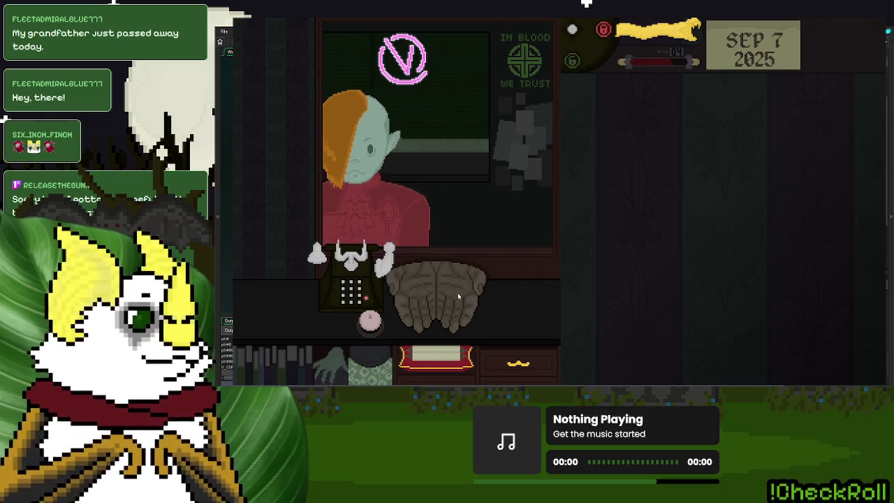
Step: Compare Fern Hollow's ID against the rulebook's Blood Labs section, then hand it back
{"action": "left_click", "coordinate": [425, 294]}
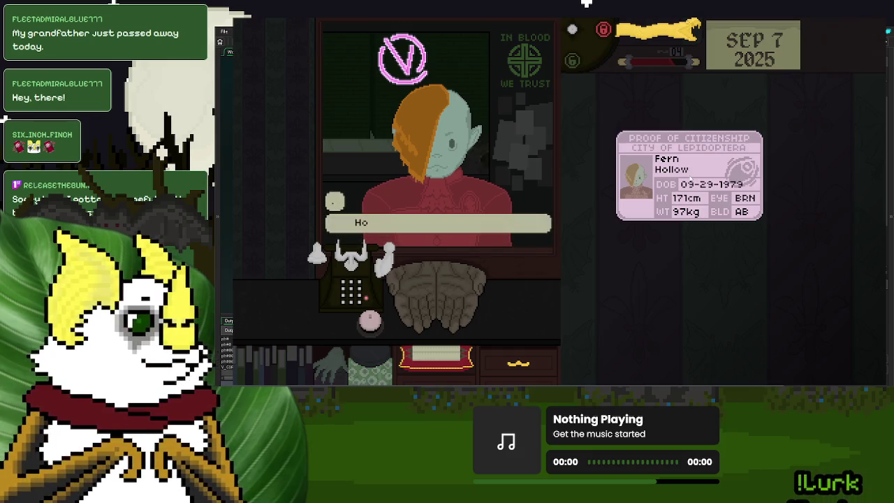
{"action": "key", "text": "Tab"}
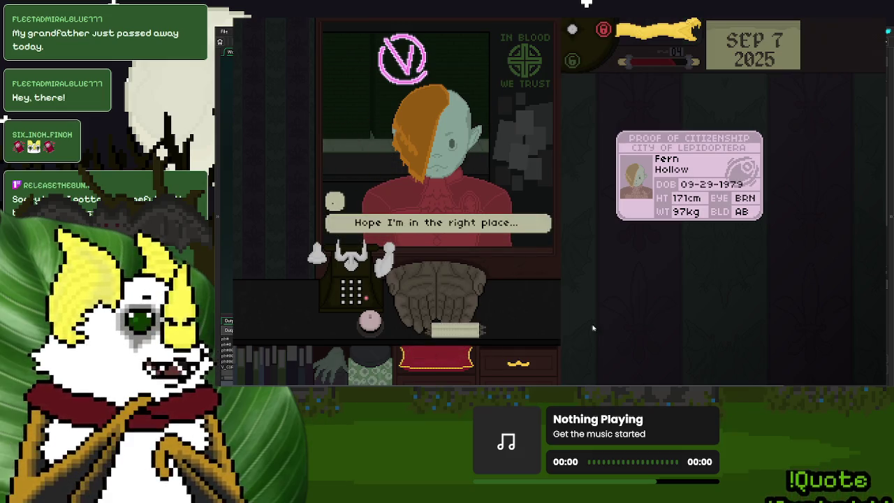
{"action": "left_click", "coordinate": [695, 225]}
{"action": "left_click_drag", "start_coordinate": [692, 150], "coordinate": [688, 107]}
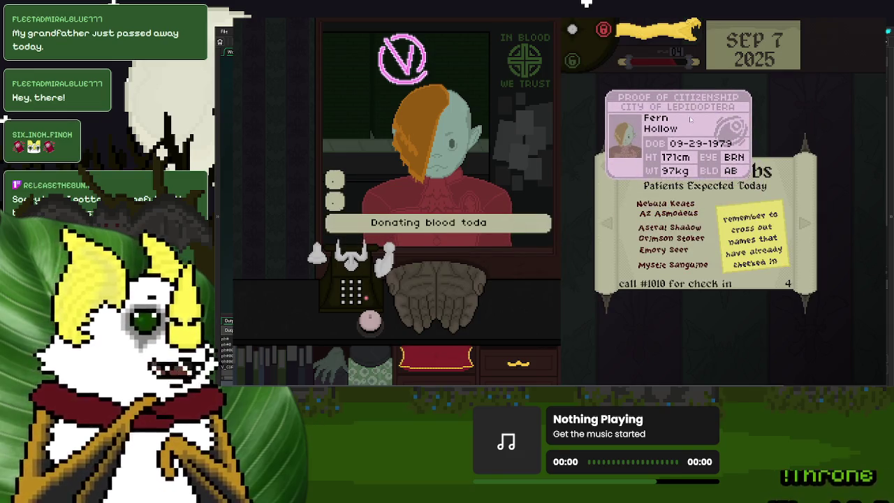
{"action": "left_click", "coordinate": [690, 120]}
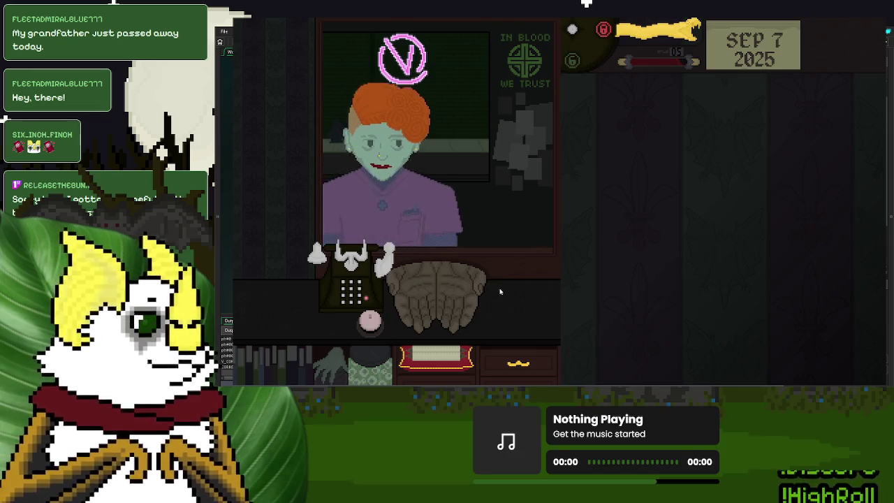
Step: Pull Lucy Westenra's employee ID over and find her staff record in the rulebook's Employees section
{"action": "left_click_drag", "start_coordinate": [420, 304], "coordinate": [669, 148]}
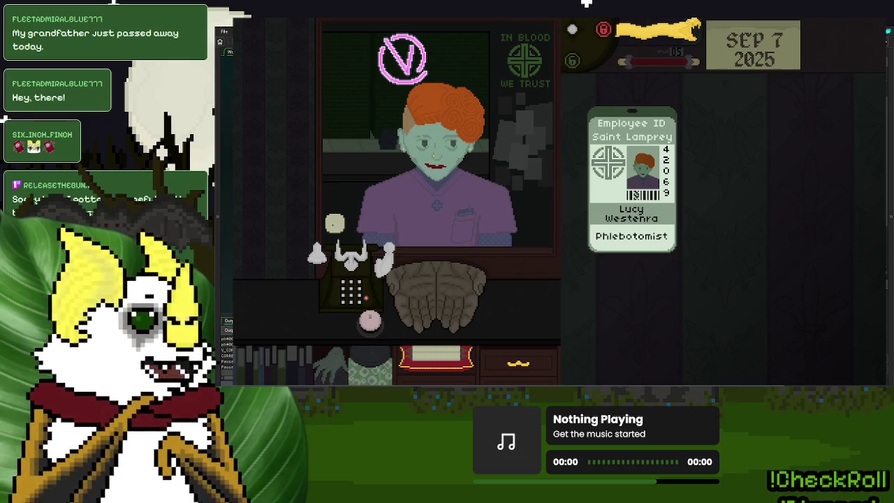
{"action": "mouse_move", "coordinate": [647, 176]}
{"action": "left_mouse_down"}
{"action": "mouse_move", "coordinate": [446, 302]}
{"action": "mouse_move", "coordinate": [682, 198]}
{"action": "left_mouse_up"}
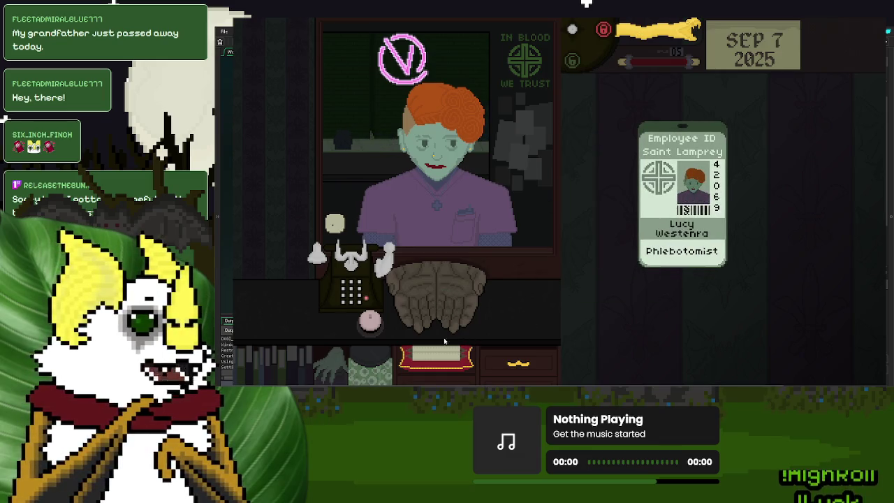
{"action": "left_click", "coordinate": [347, 264]}
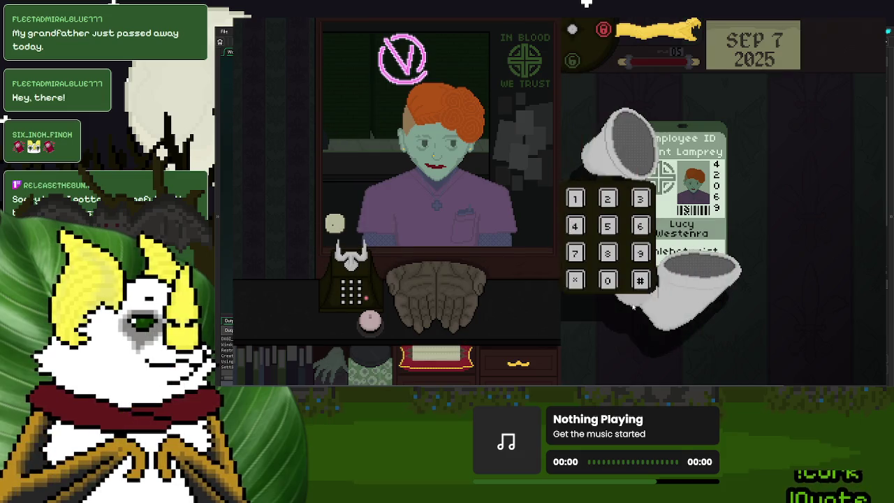
{"action": "left_click_drag", "start_coordinate": [436, 355], "coordinate": [707, 172]}
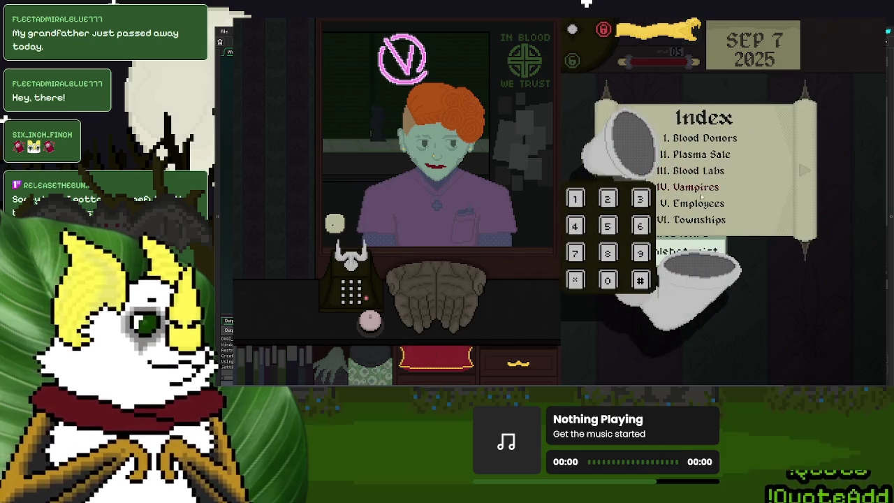
{"action": "left_click", "coordinate": [696, 204]}
{"action": "left_click", "coordinate": [346, 277]}
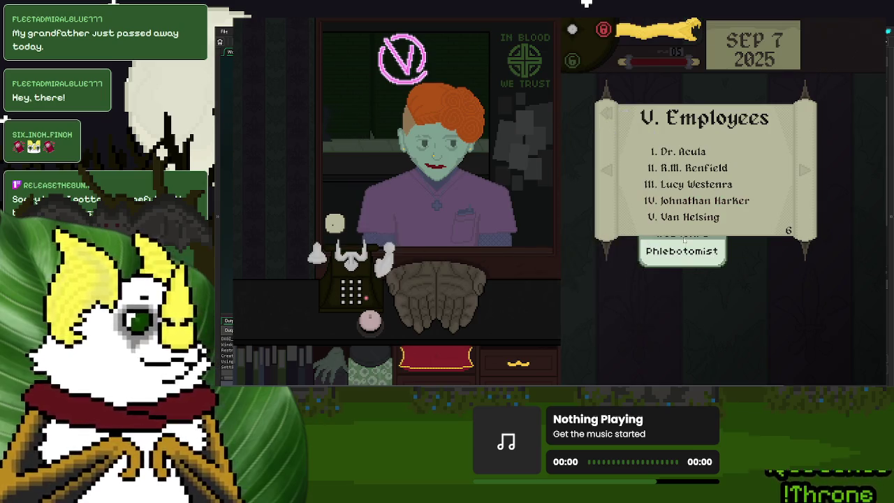
{"action": "left_click", "coordinate": [693, 184]}
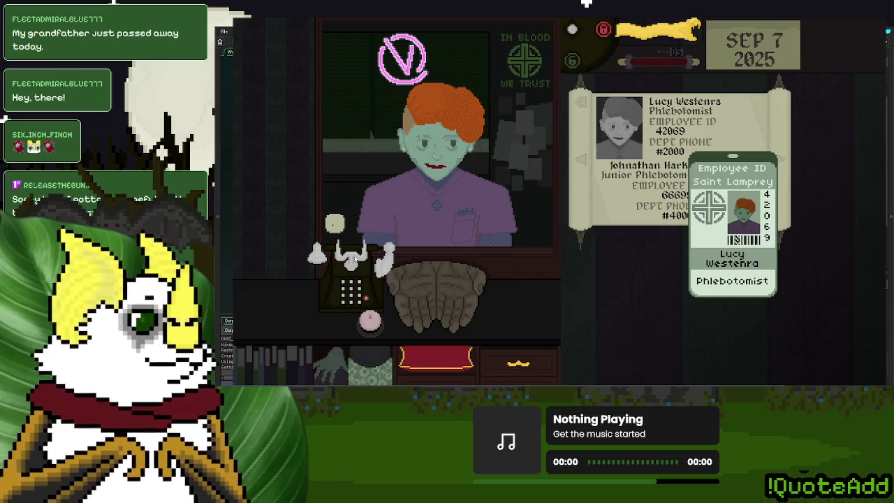
Step: Call her department at #2000, return the ID, and pull the lever to end Day 7
{"action": "left_click", "coordinate": [355, 258]}
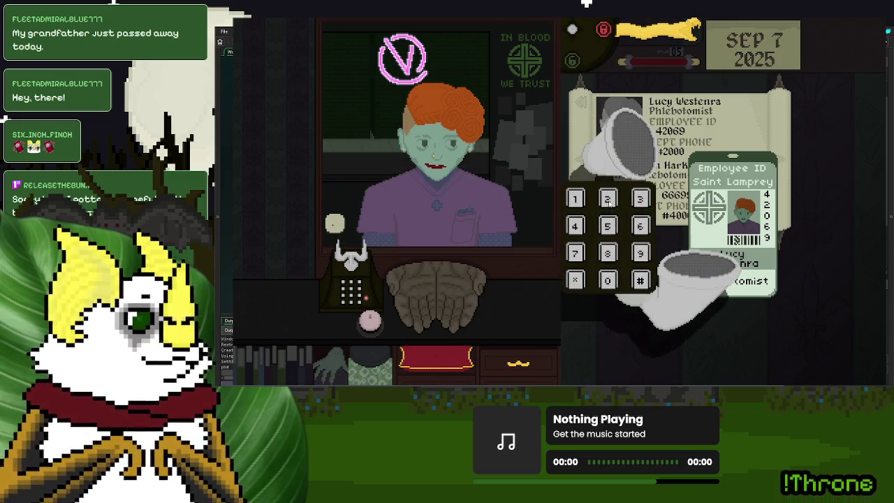
{"action": "left_click", "coordinate": [609, 282]}
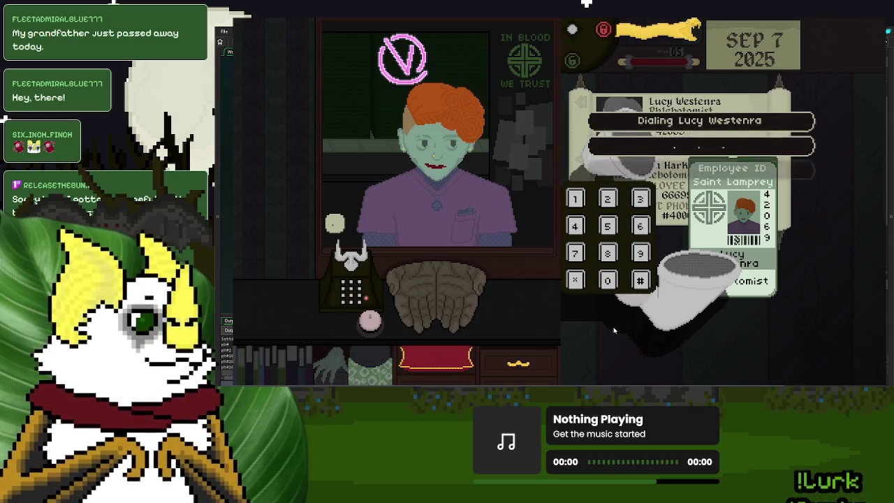
{"action": "left_click", "coordinate": [354, 269]}
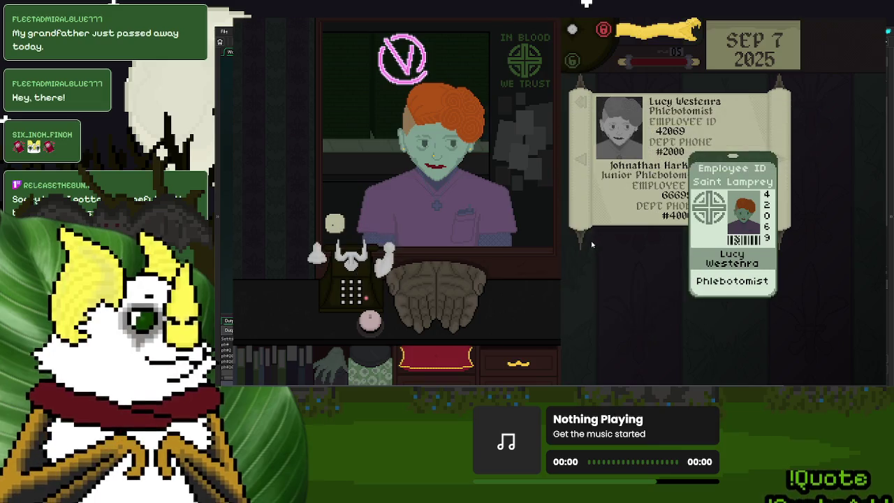
{"action": "left_click_drag", "start_coordinate": [708, 241], "coordinate": [446, 295]}
{"action": "left_click", "coordinate": [669, 31]}
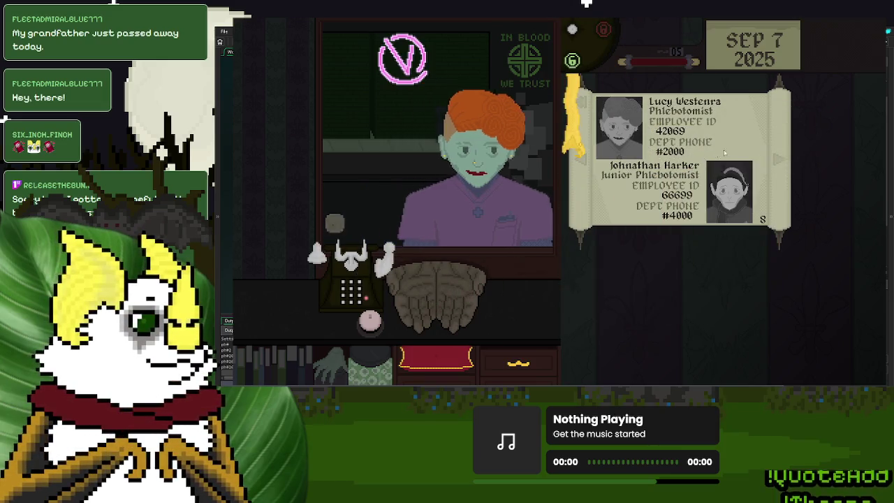
{"action": "left_click", "coordinate": [587, 294]}
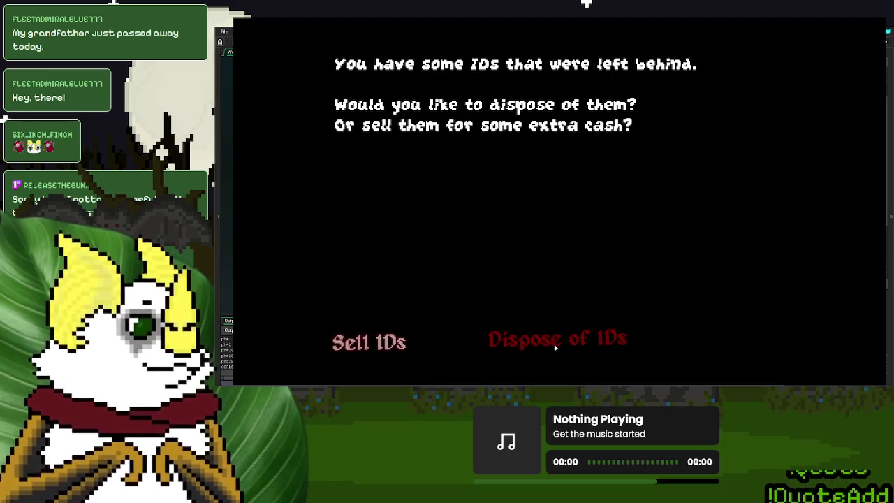
Step: Dispose of the leftover IDs, end Day 7, and save to start the Sep 8 shift
{"action": "left_click", "coordinate": [554, 350]}
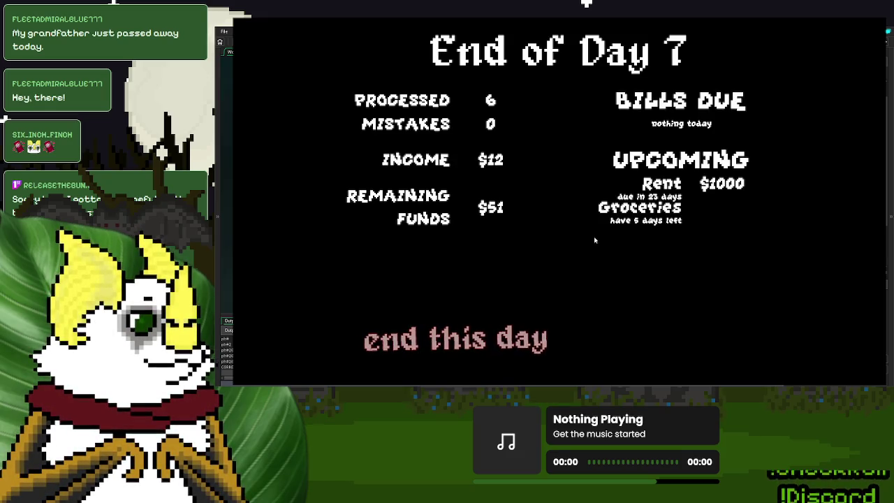
{"action": "key", "text": "space"}
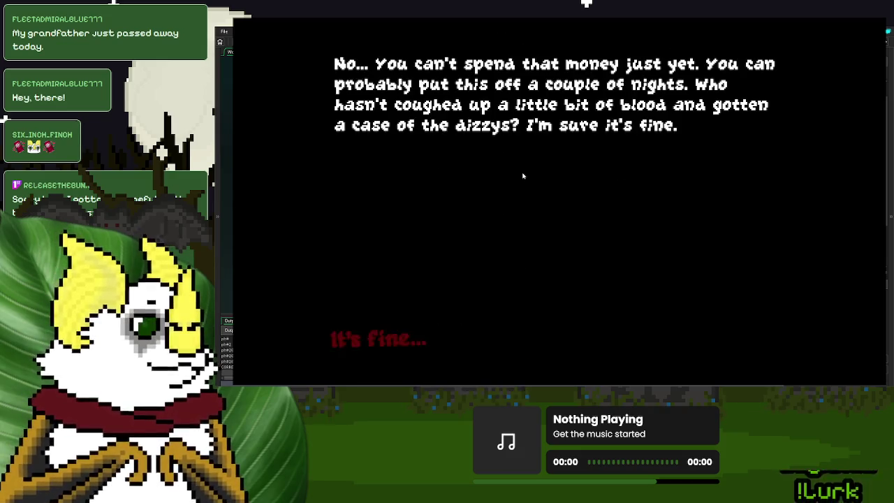
{"action": "left_click", "coordinate": [382, 343]}
{"action": "key", "text": "space"}
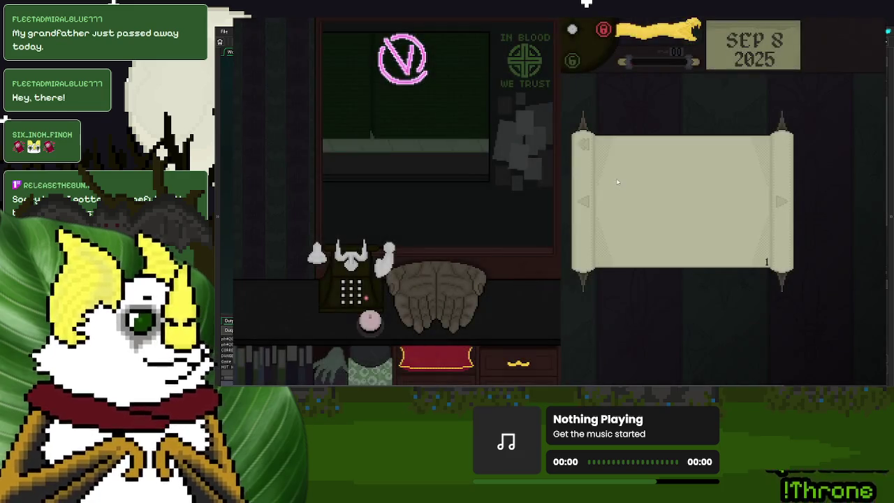
{"action": "left_click", "coordinate": [616, 178]}
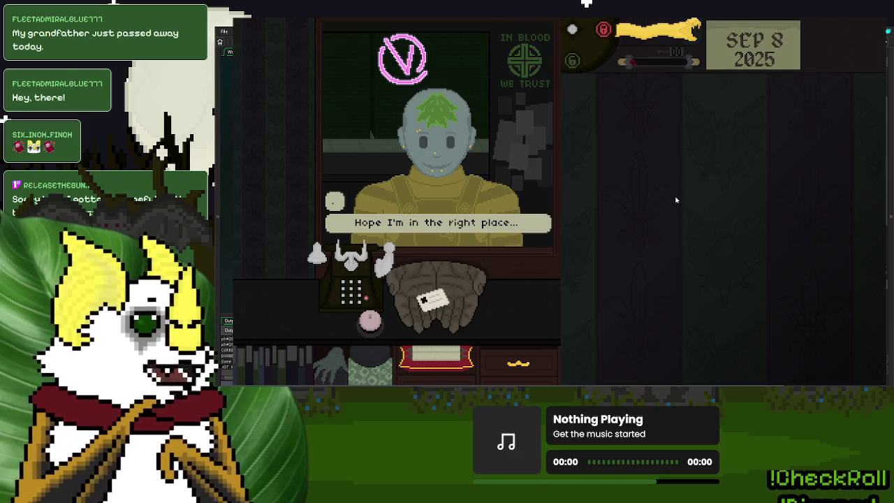
Step: Pause the game and exit from the main menu back to the GameMaker IDE
{"action": "key", "text": "Escape"}
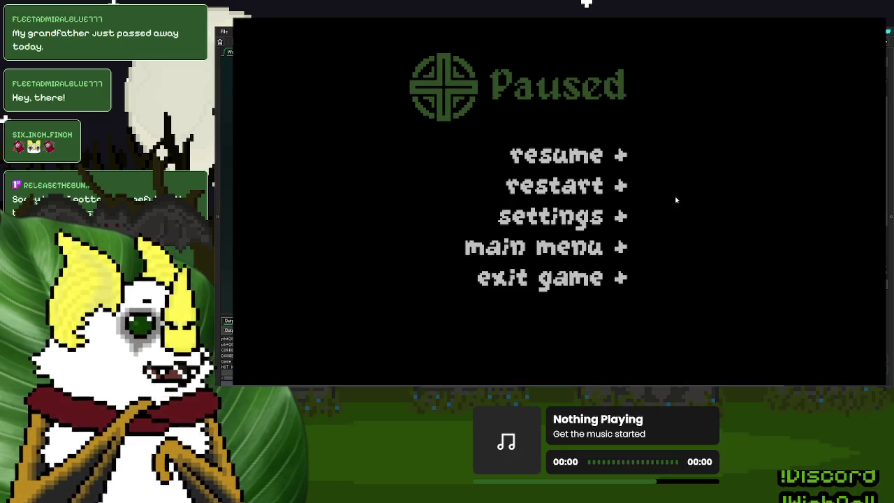
{"action": "left_click", "coordinate": [577, 259]}
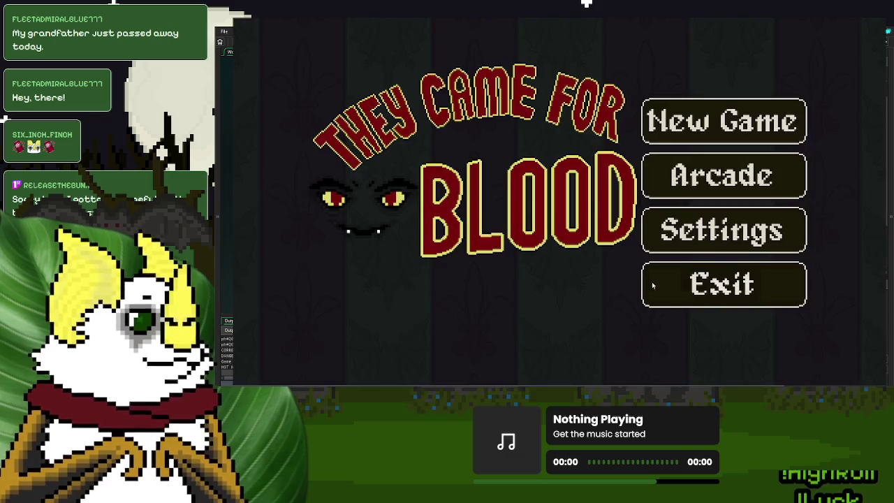
{"action": "left_click", "coordinate": [694, 292]}
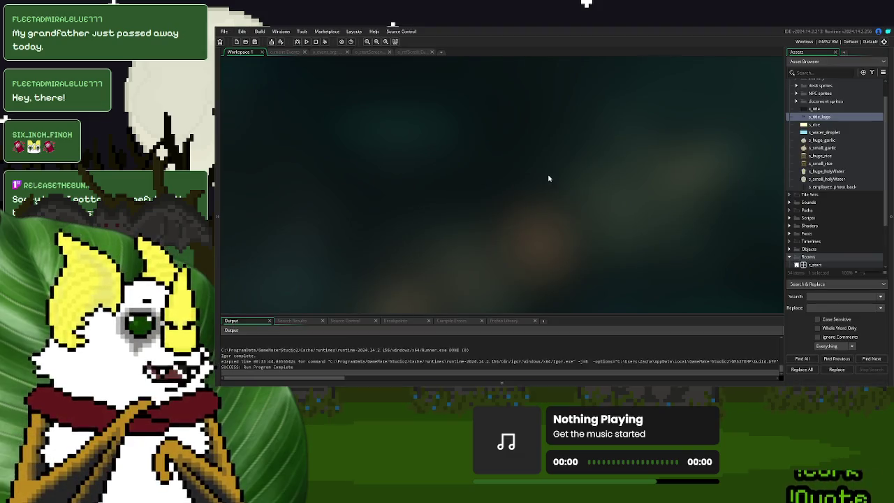
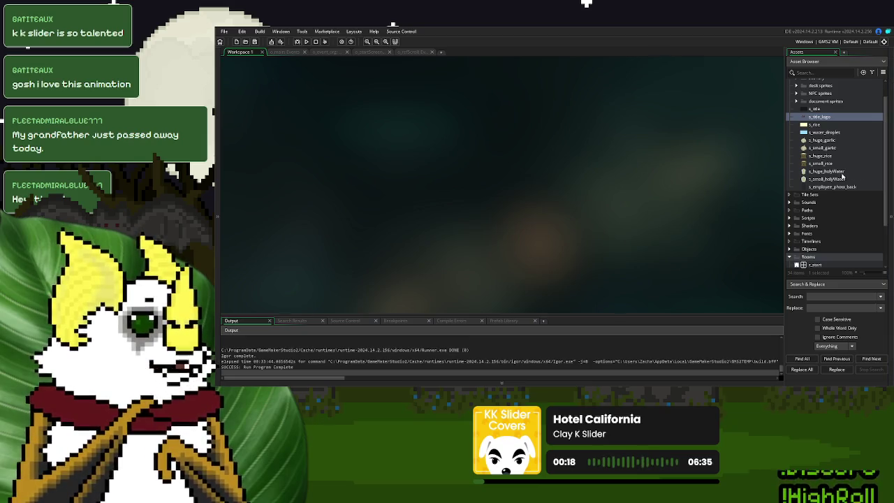
Step: In the Asset Browser, expand Objects > documents & misc and select o_NPC_ID_city
{"action": "scroll", "coordinate": [843, 178], "scroll_direction": "down", "scroll_amount": 2}
{"action": "left_click", "coordinate": [790, 201]}
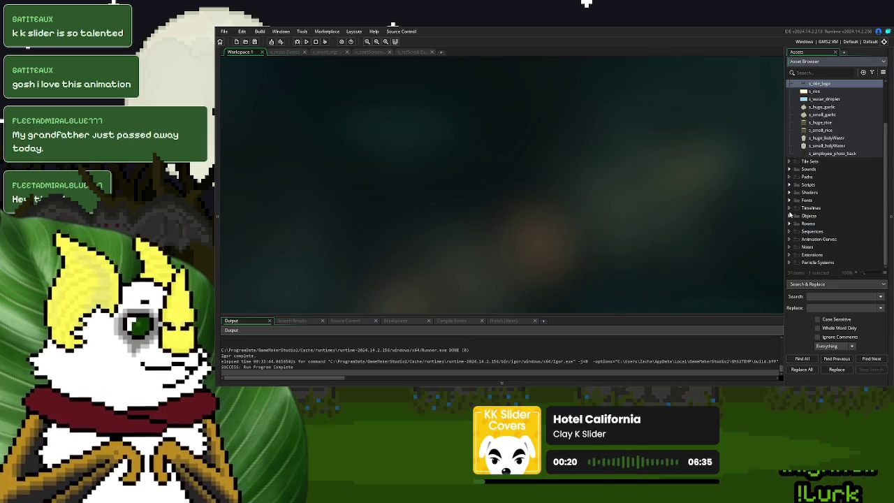
{"action": "left_click", "coordinate": [791, 216]}
{"action": "scroll", "coordinate": [791, 216], "scroll_direction": "down", "scroll_amount": 2}
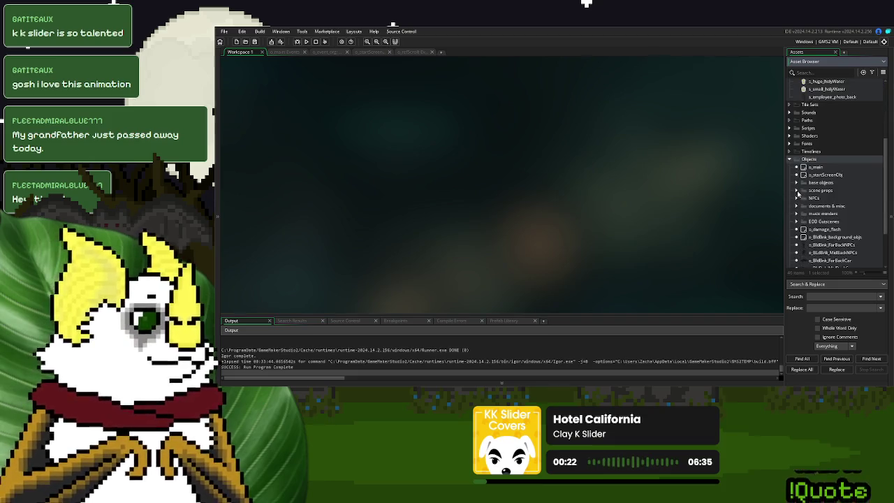
{"action": "left_click", "coordinate": [797, 184]}
{"action": "scroll", "coordinate": [796, 185], "scroll_direction": "down", "scroll_amount": 1}
{"action": "scroll", "coordinate": [797, 185], "scroll_direction": "down", "scroll_amount": 1}
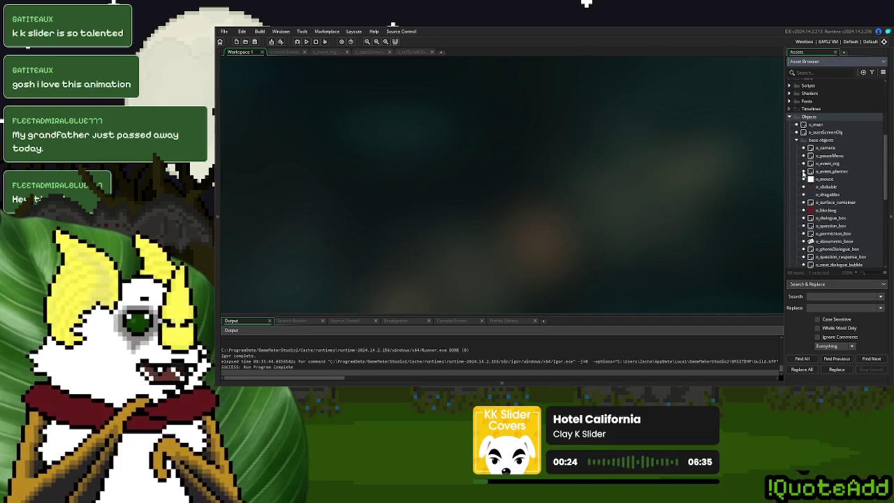
{"action": "left_click", "coordinate": [797, 142]}
{"action": "left_click", "coordinate": [797, 163]}
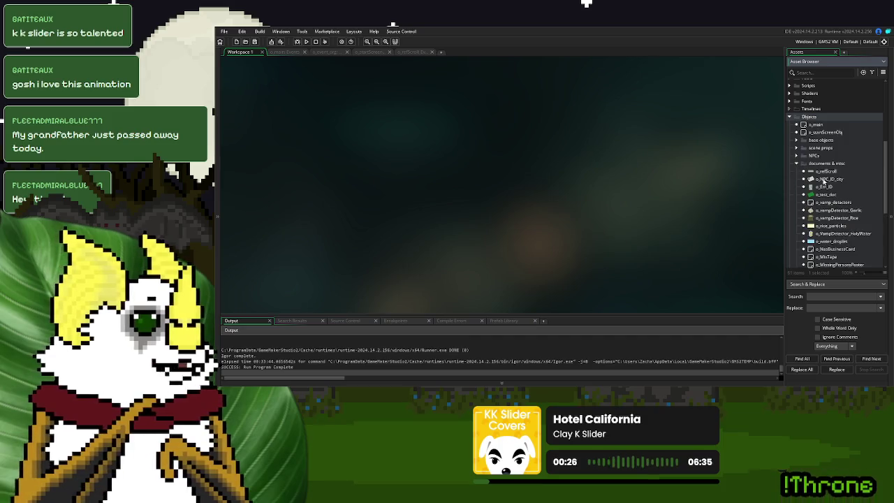
{"action": "left_click", "coordinate": [832, 180]}
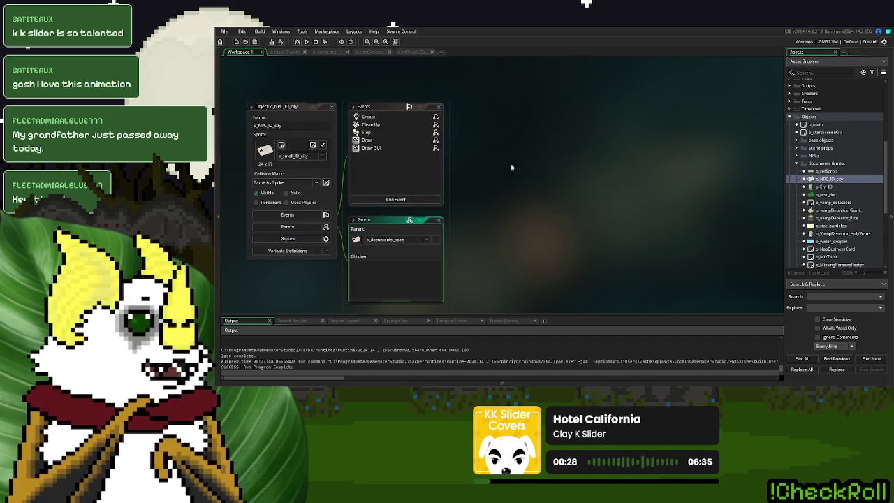
Step: Open o_NPC_ID_city and view its Create, Clean Up, Step, Draw and Draw GUI code maximized
{"action": "left_click", "coordinate": [368, 117]}
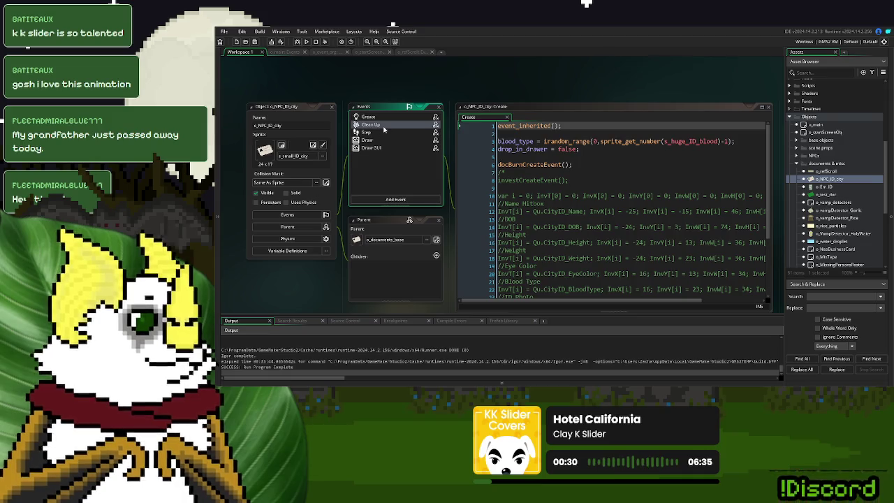
{"action": "left_click", "coordinate": [378, 125]}
{"action": "left_click", "coordinate": [378, 132]}
{"action": "left_click", "coordinate": [378, 140]}
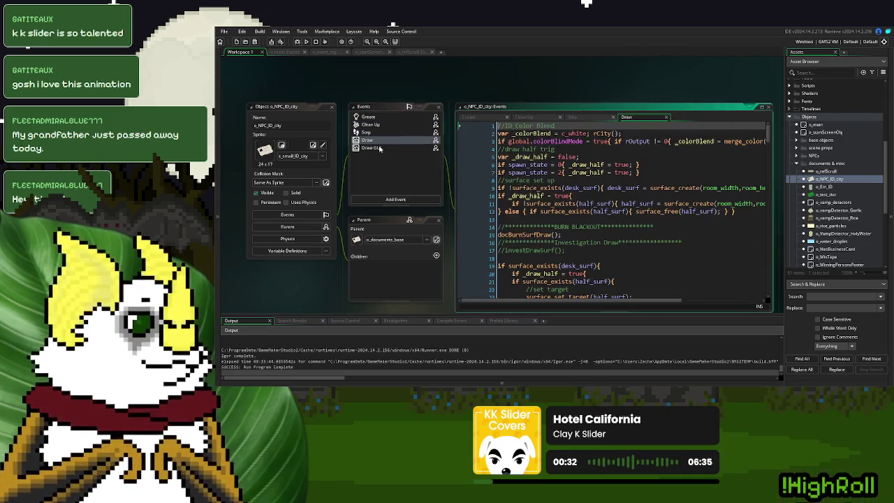
{"action": "left_click", "coordinate": [374, 147]}
{"action": "left_click", "coordinate": [759, 106]}
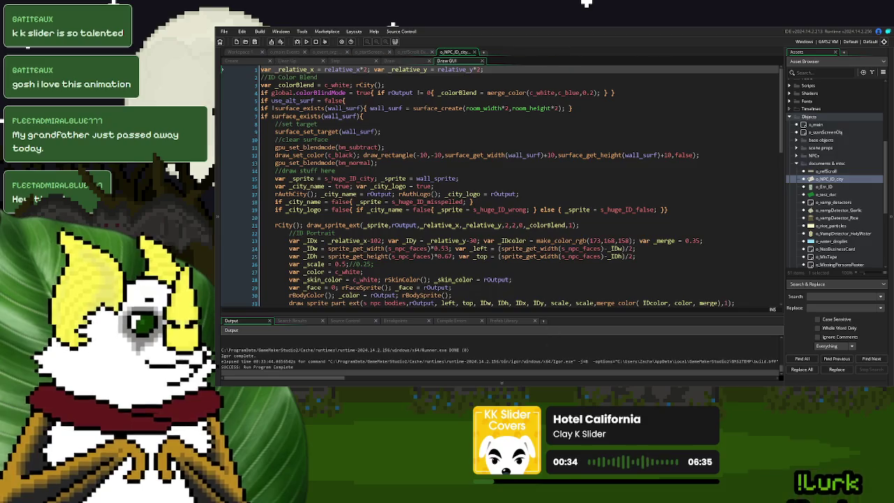
Step: Reopen all five o_NPC_ID_city events and show the Draw GUI code full-size
{"action": "left_click", "coordinate": [237, 61]}
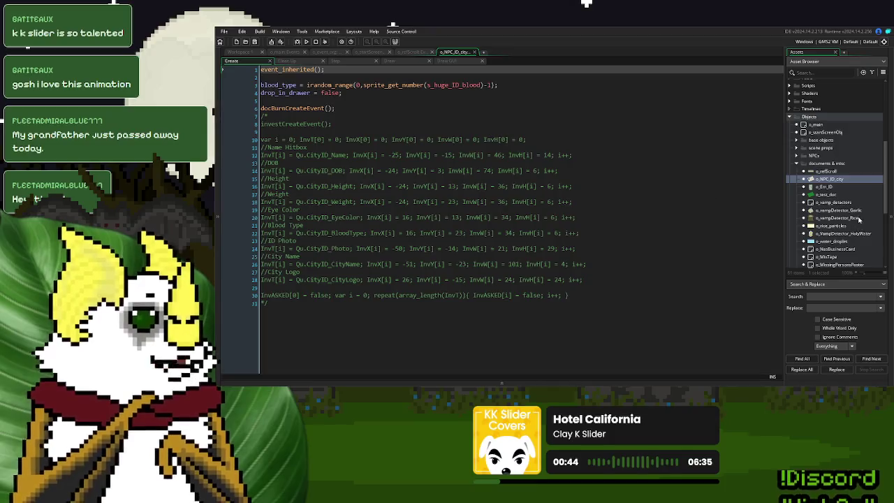
{"action": "left_click", "coordinate": [475, 51]}
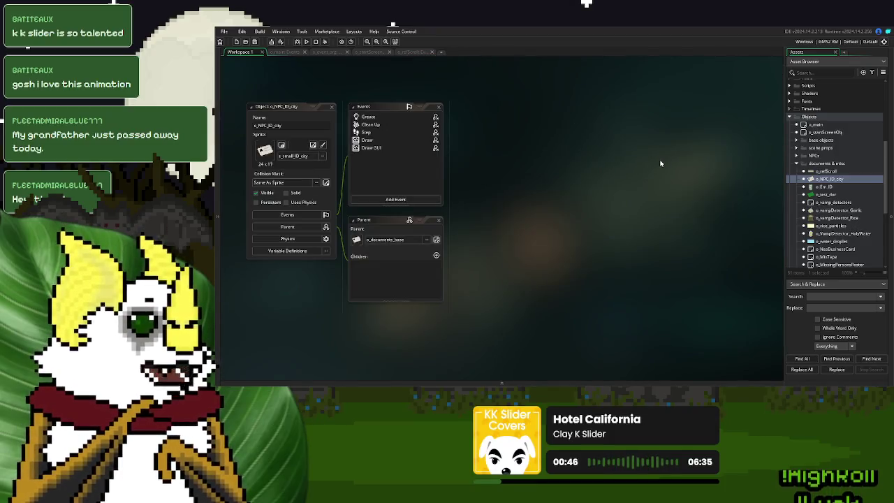
{"action": "double_click", "coordinate": [371, 119]}
{"action": "double_click", "coordinate": [372, 124]}
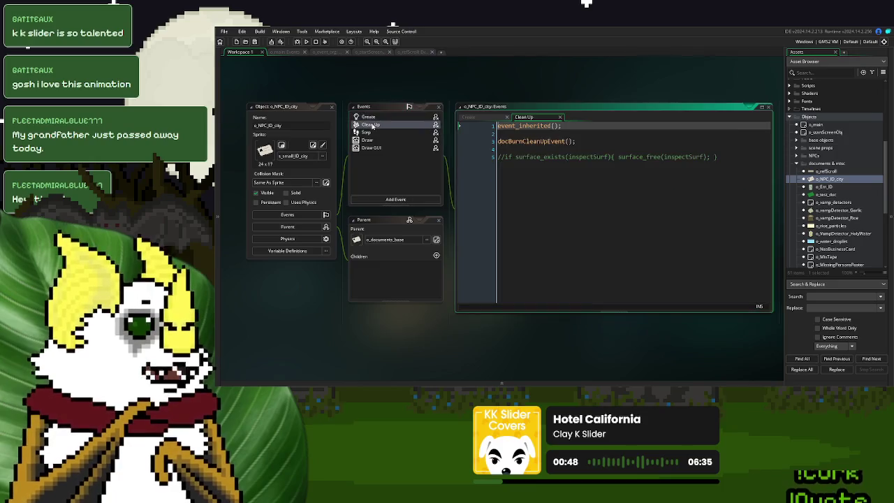
{"action": "double_click", "coordinate": [371, 132]}
{"action": "double_click", "coordinate": [376, 140]}
{"action": "double_click", "coordinate": [380, 148]}
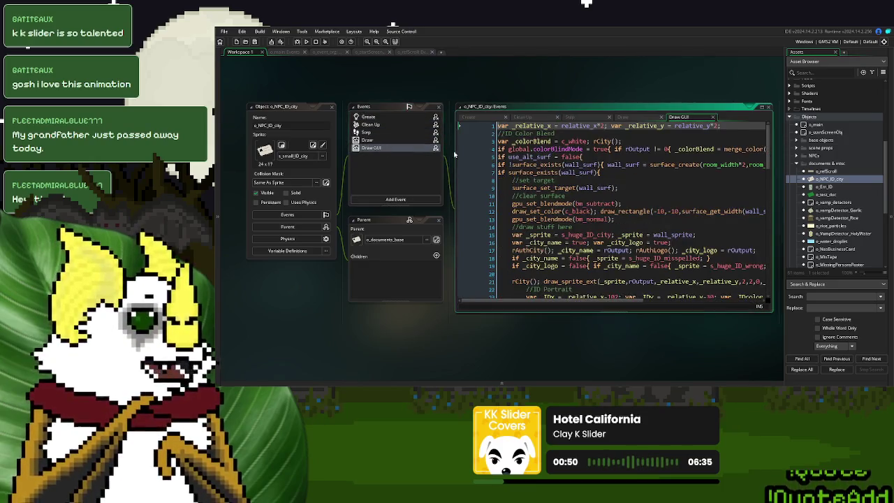
{"action": "left_click", "coordinate": [762, 107]}
Step: Open o_NPC from the NPCs folder with its events maximized, showing the Create code
{"action": "left_click", "coordinate": [797, 163]}
{"action": "left_click", "coordinate": [796, 155]}
{"action": "double_click", "coordinate": [825, 163]}
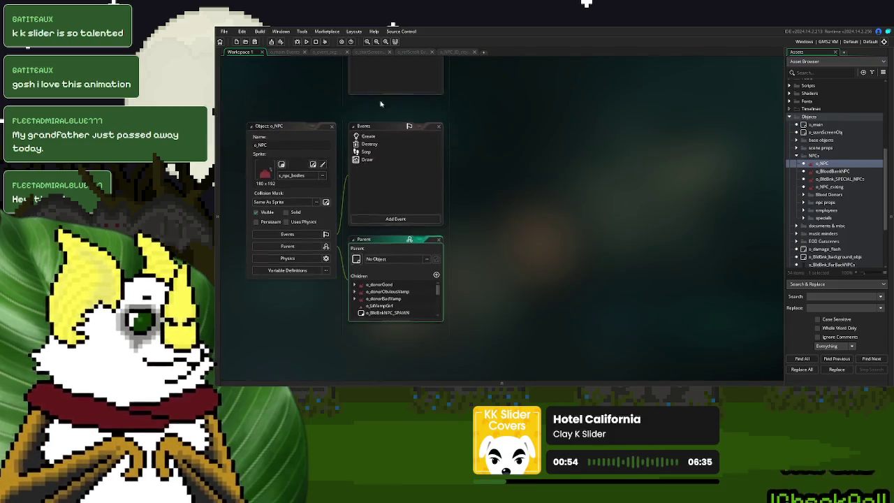
{"action": "double_click", "coordinate": [371, 136]}
{"action": "double_click", "coordinate": [370, 144]}
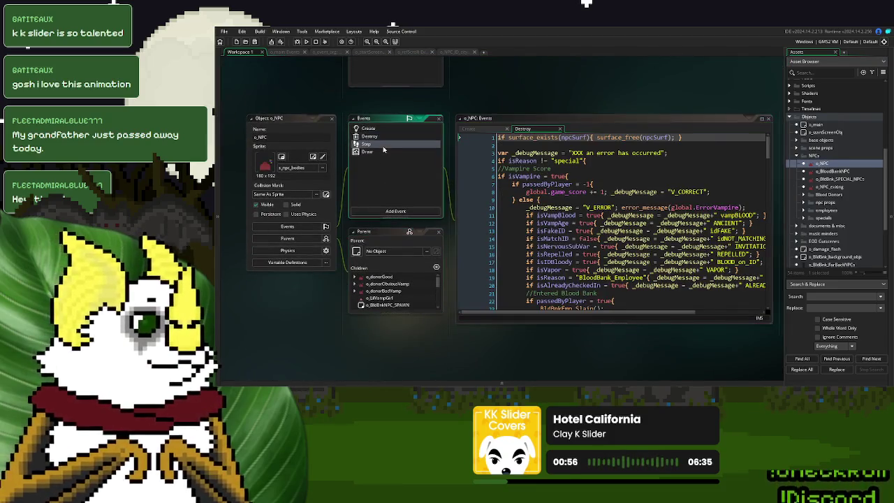
{"action": "double_click", "coordinate": [393, 152]}
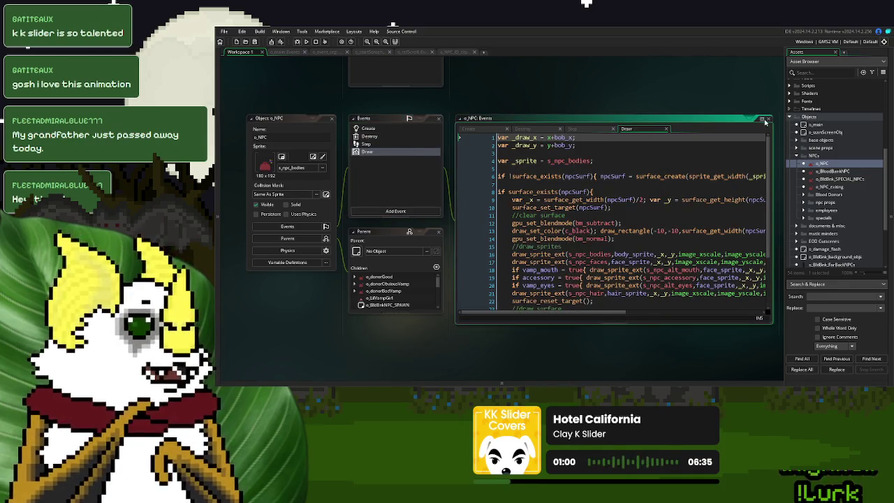
{"action": "left_click", "coordinate": [762, 119]}
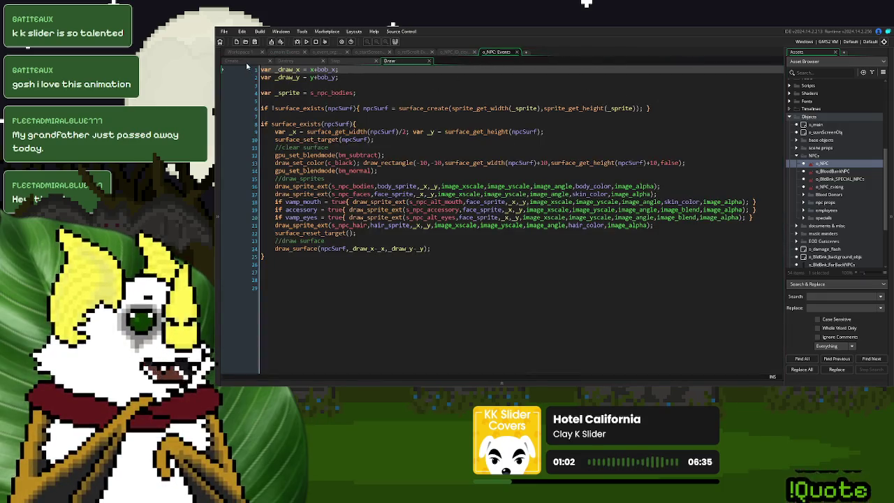
{"action": "left_click", "coordinate": [234, 60]}
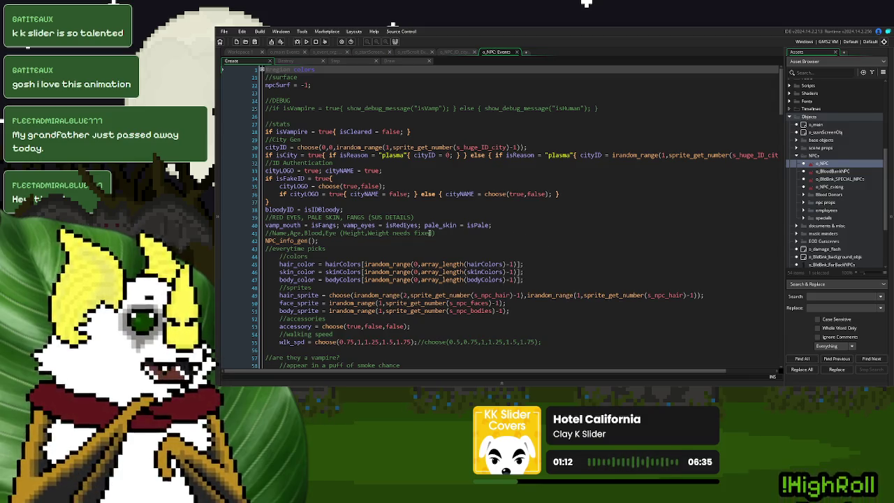
Step: Scroll through the o_NPC Create code to review the npcID string assembly
{"action": "scroll", "coordinate": [430, 230], "scroll_direction": "down", "scroll_amount": 5}
{"action": "scroll", "coordinate": [429, 229], "scroll_direction": "down", "scroll_amount": 15}
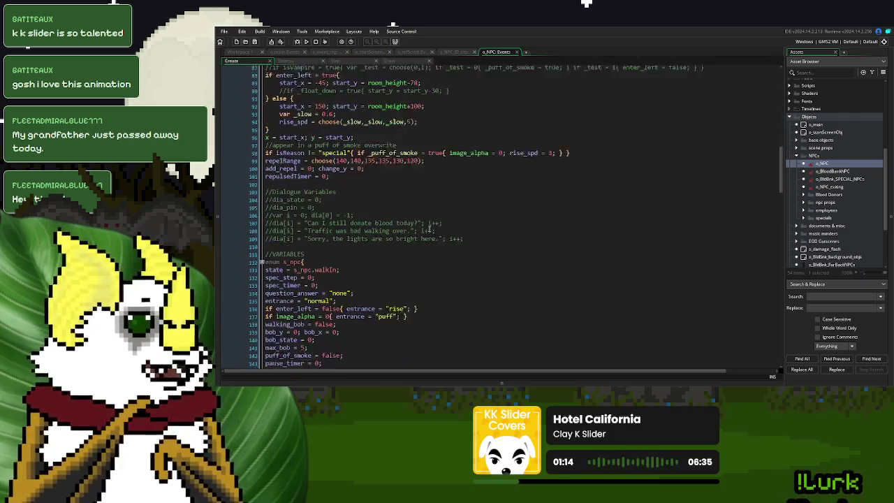
{"action": "scroll", "coordinate": [429, 228], "scroll_direction": "down", "scroll_amount": 2}
{"action": "scroll", "coordinate": [429, 228], "scroll_direction": "up", "scroll_amount": 4}
{"action": "scroll", "coordinate": [429, 229], "scroll_direction": "down", "scroll_amount": 4}
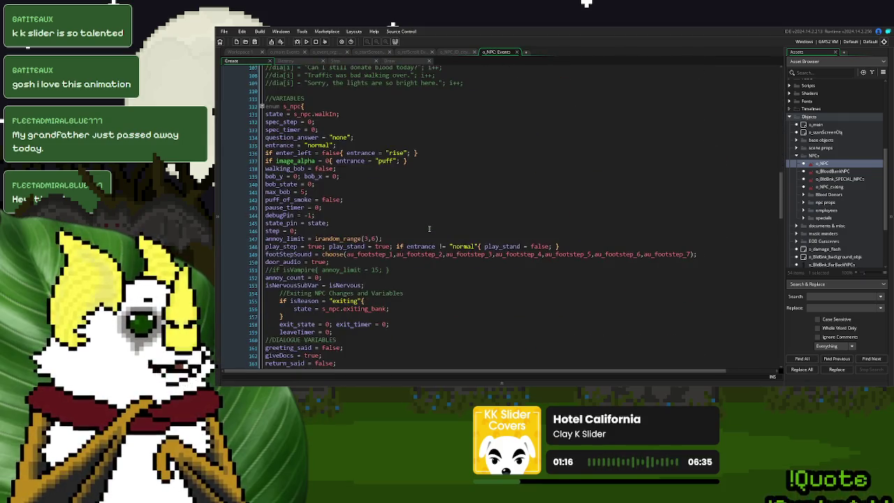
{"action": "scroll", "coordinate": [430, 229], "scroll_direction": "up", "scroll_amount": 1}
{"action": "scroll", "coordinate": [429, 229], "scroll_direction": "down", "scroll_amount": 9}
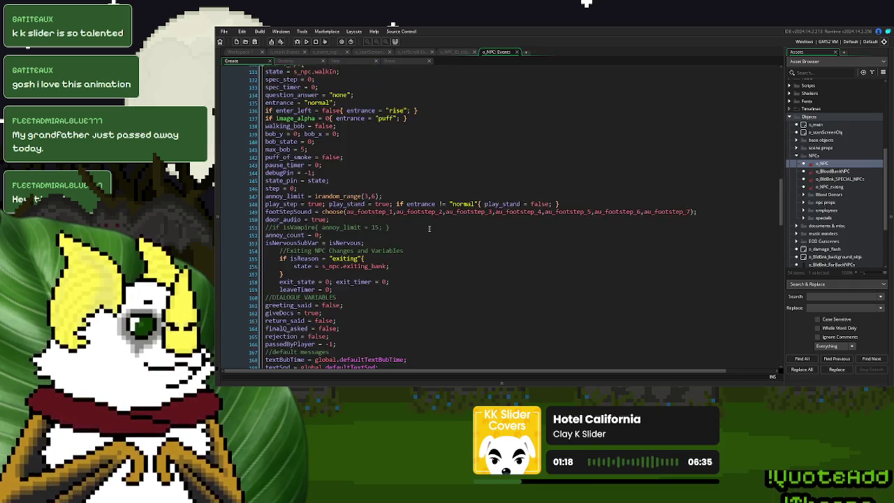
{"action": "scroll", "coordinate": [429, 229], "scroll_direction": "up", "scroll_amount": 20}
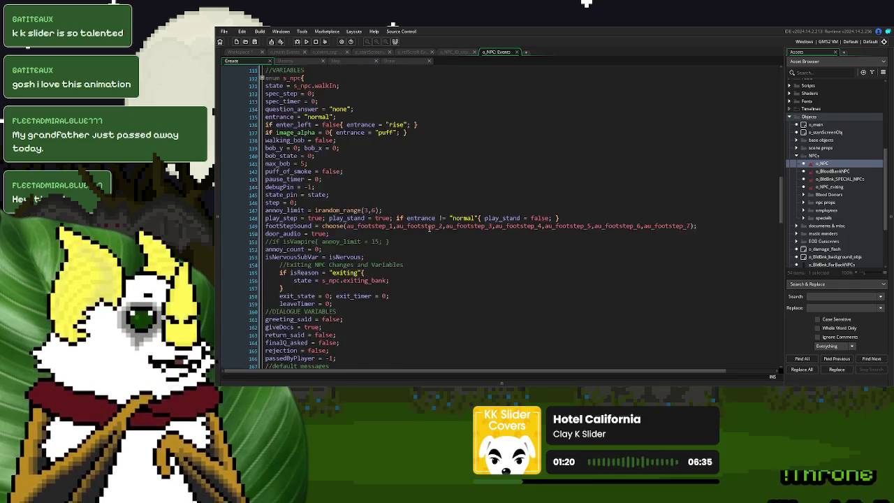
{"action": "scroll", "coordinate": [430, 229], "scroll_direction": "up", "scroll_amount": 8}
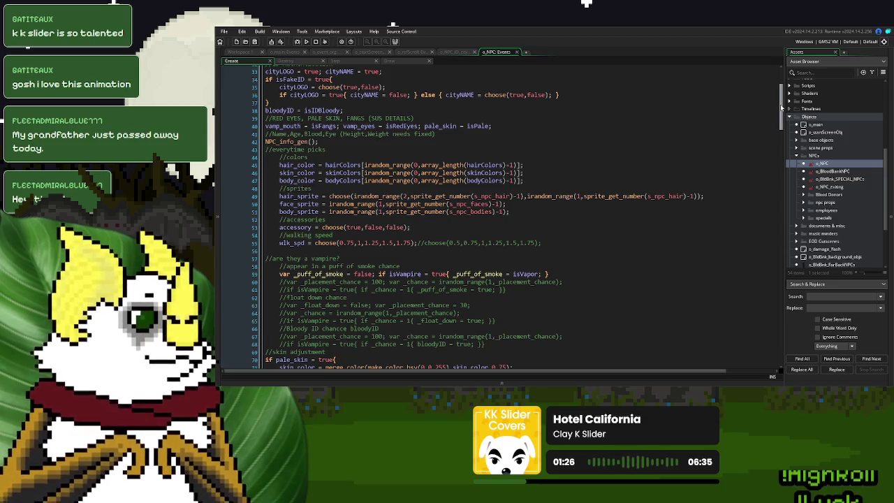
{"action": "left_click_drag", "start_coordinate": [780, 105], "coordinate": [777, 298]}
{"action": "scroll", "coordinate": [777, 299], "scroll_direction": "down", "scroll_amount": 2}
{"action": "scroll", "coordinate": [510, 259], "scroll_direction": "up", "scroll_amount": 6}
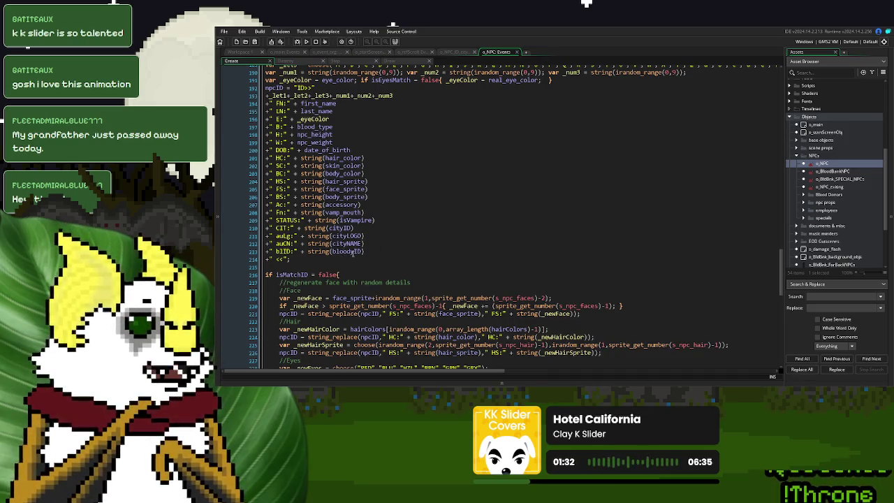
Step: Find bloodyID in the ID string, then go to the line assigning it from isIDBloody
{"action": "left_click", "coordinate": [354, 252]}
{"action": "double_click", "coordinate": [354, 252]}
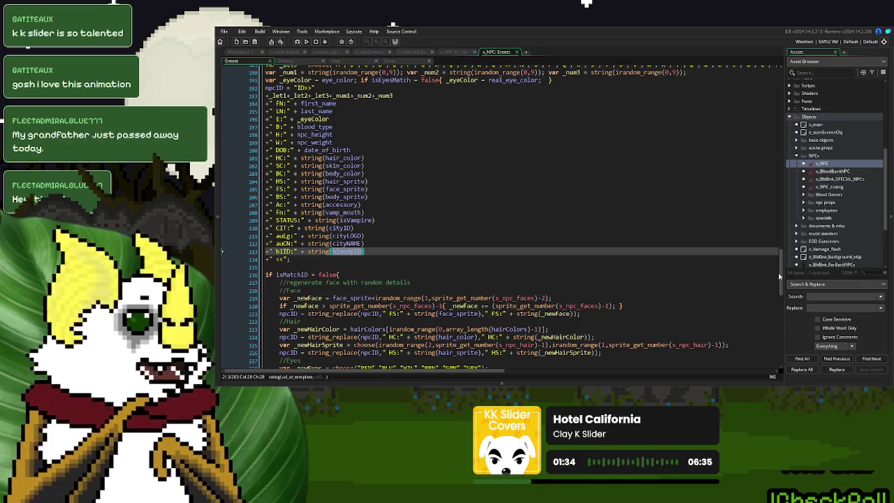
{"action": "scroll", "coordinate": [785, 255], "scroll_direction": "up", "scroll_amount": 5}
{"action": "left_click_drag", "start_coordinate": [785, 255], "coordinate": [791, 87]}
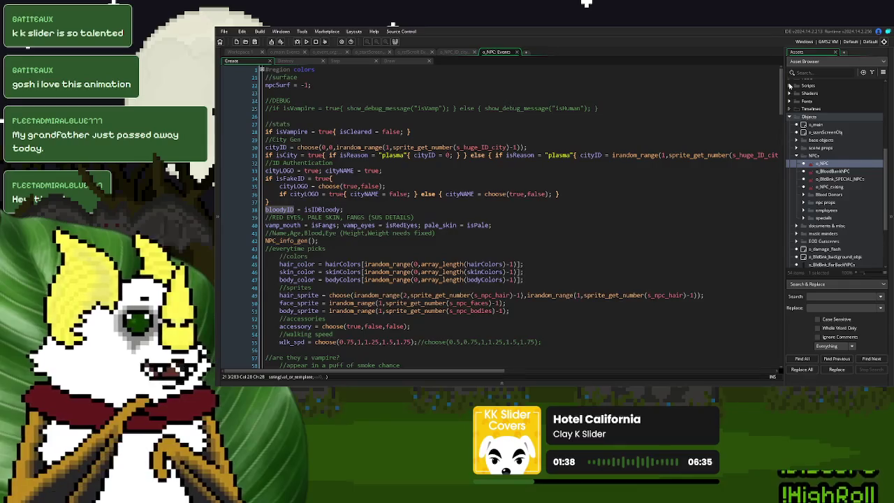
{"action": "left_click", "coordinate": [308, 209]}
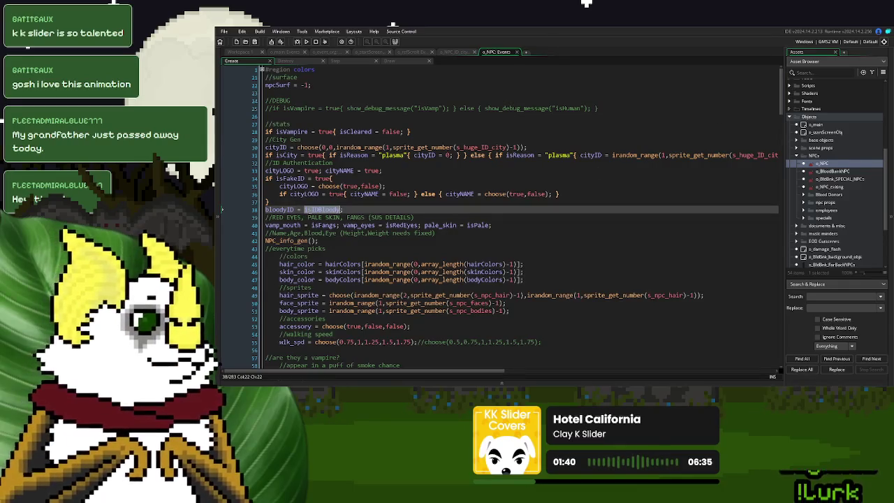
Step: Add an empty 'if isIDBloody = true{ }' block and change line 38 to bloodyID = -1
{"action": "double_click", "coordinate": [323, 210]}
{"action": "left_click", "coordinate": [360, 211]}
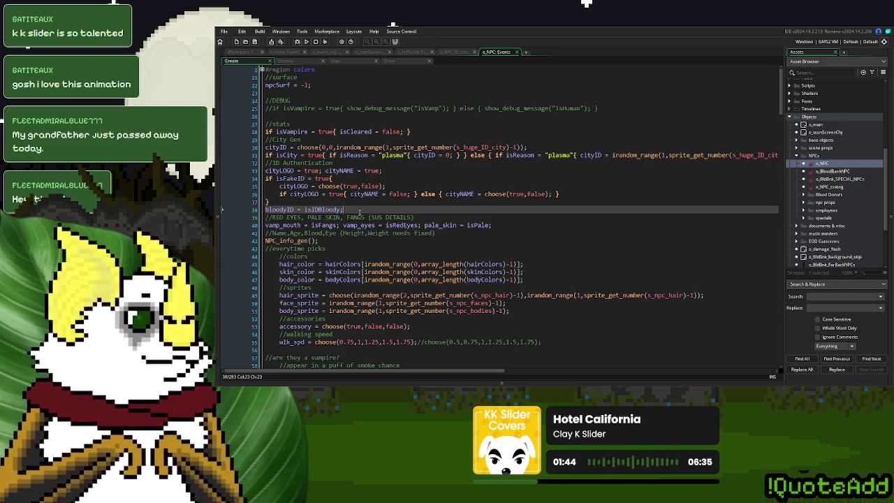
{"action": "key", "text": "Return"}
{"action": "type", "text": "if "}
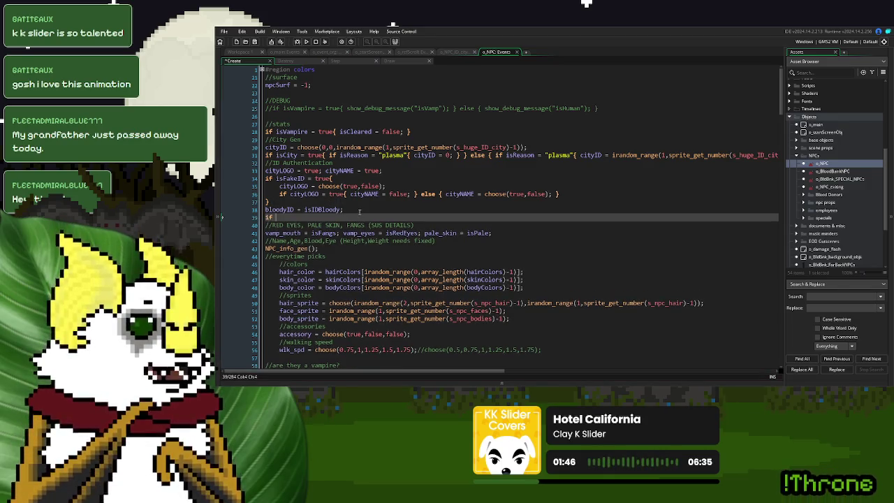
{"action": "type", "text": "isIDBloody = true"}
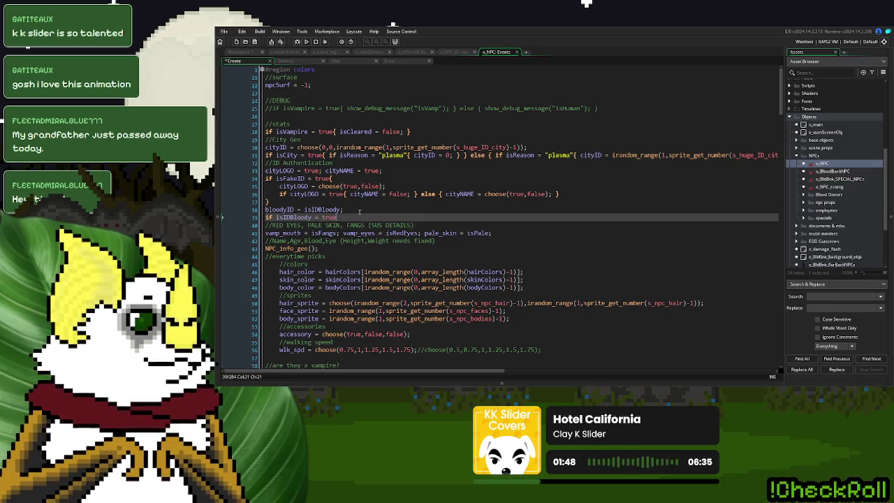
{"action": "type", "text": "{  }"}
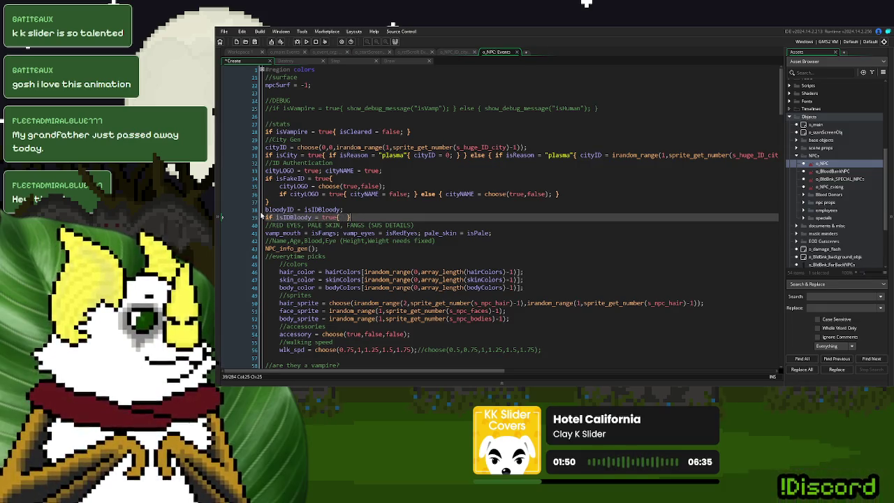
{"action": "double_click", "coordinate": [265, 210]}
{"action": "key", "text": "ctrl+c"}
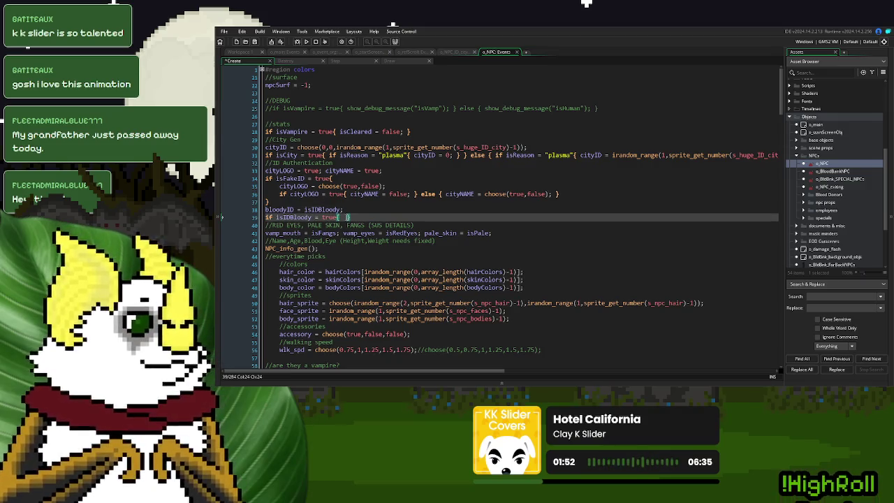
{"action": "double_click", "coordinate": [322, 209]}
{"action": "type", "text": "-1"}
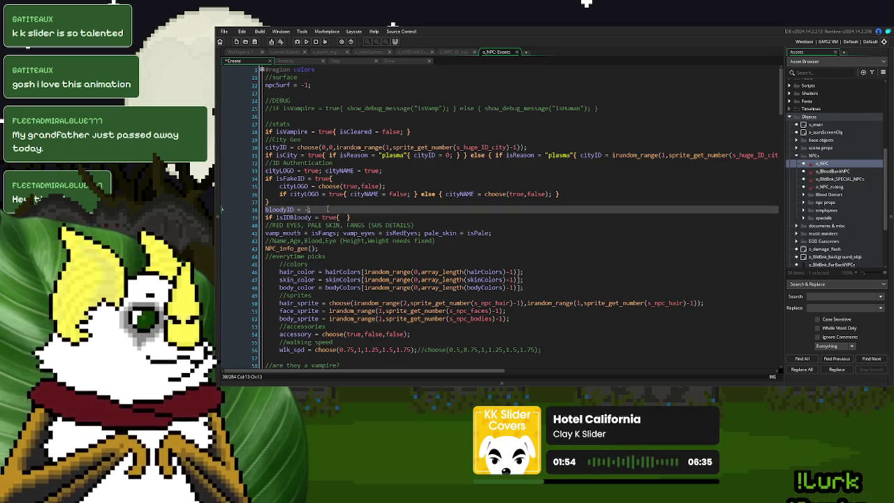
Step: Inside the braces, start writing bloodyID = irandom_range(0, sprite_get_number(...))
{"action": "left_click", "coordinate": [345, 218]}
{"action": "key", "text": "ctrl+v"}
{"action": "type", "text": "="}
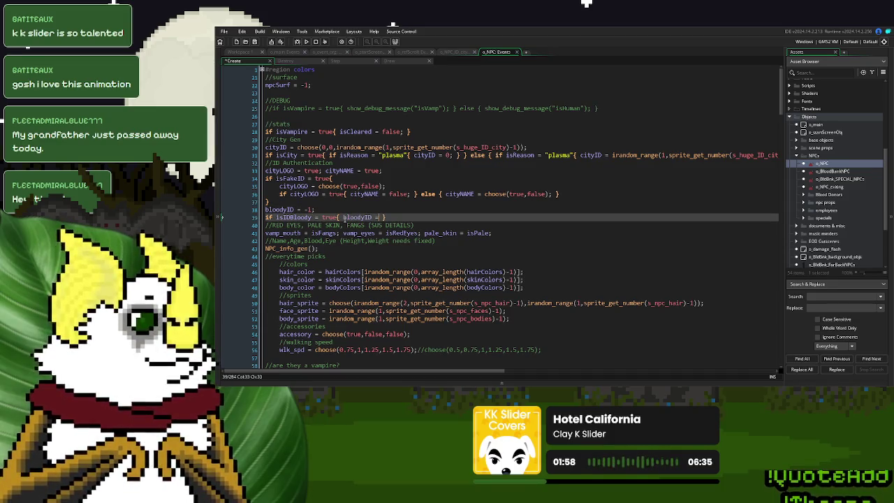
{"action": "type", "text": "irandom"}
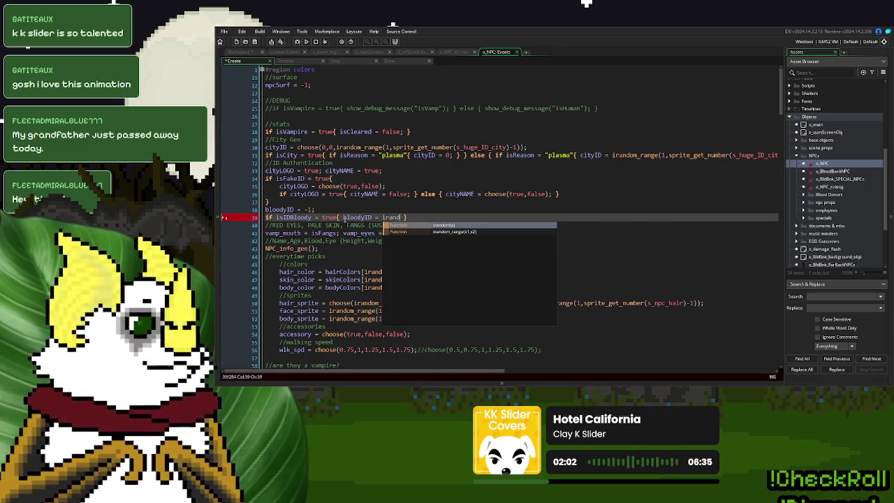
{"action": "type", "text": "m"}
{"action": "key", "text": "Down"}
{"action": "key", "text": "Return"}
{"action": "type", "text": "0,1"}
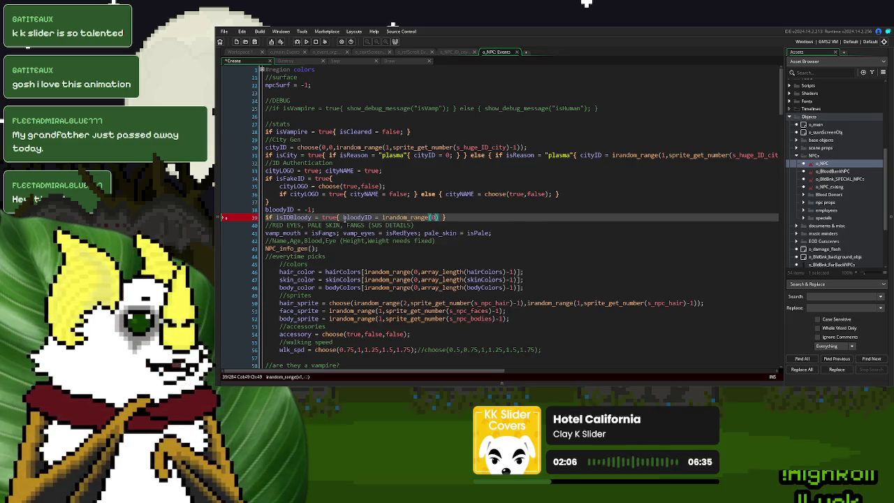
{"action": "key", "text": "BackSpace"}
{"action": "type", "text": "sprite_get_nu"}
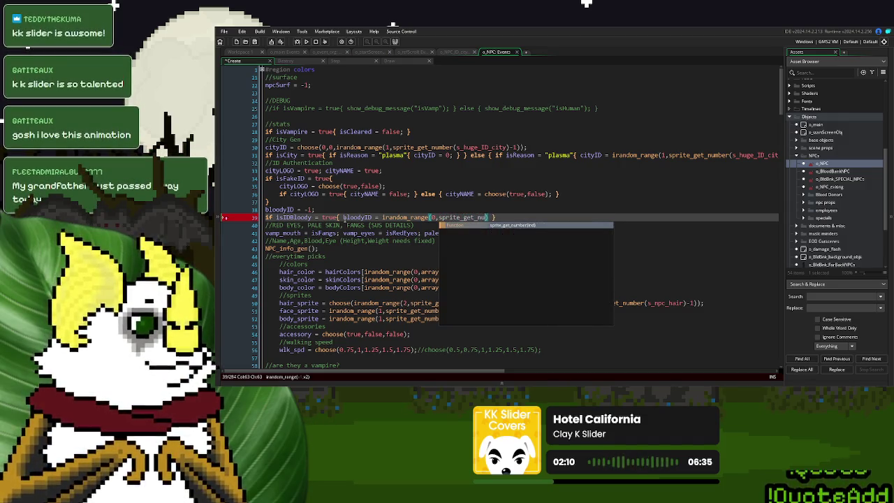
{"action": "key", "text": "Return"}
{"action": "type", "text": "s_bl"}
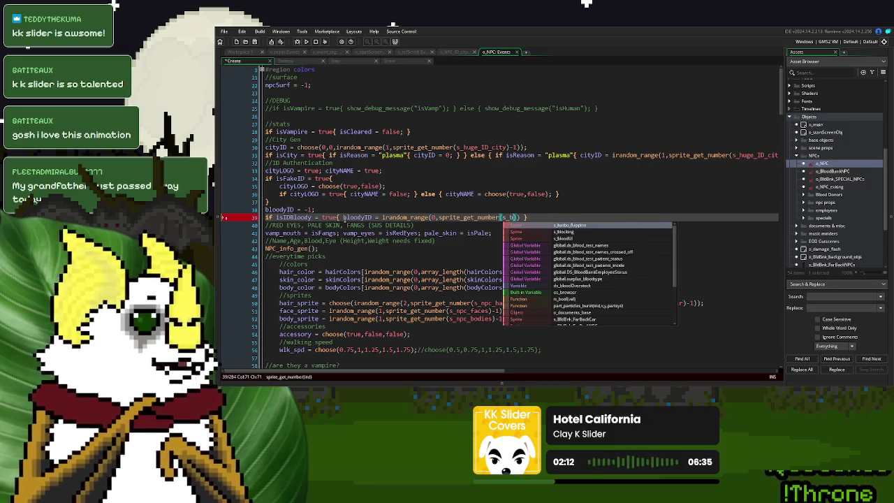
{"action": "key", "text": "BackSpace"}
{"action": "key", "text": "BackSpace"}
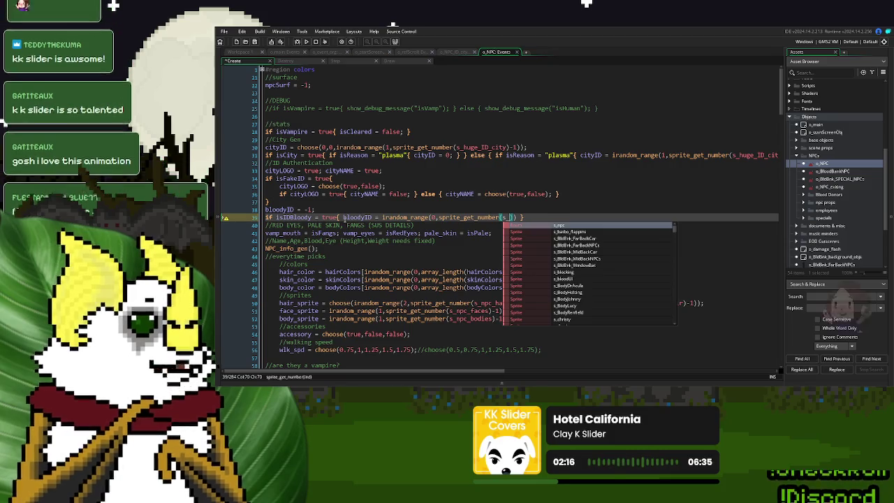
Step: Complete the upper bound as sprite_get_number(s_huge_ID_blood)-1 and end line 39 with a semicolon
{"action": "scroll", "coordinate": [793, 211], "scroll_direction": "up", "scroll_amount": 2}
{"action": "scroll", "coordinate": [794, 209], "scroll_direction": "up", "scroll_amount": 4}
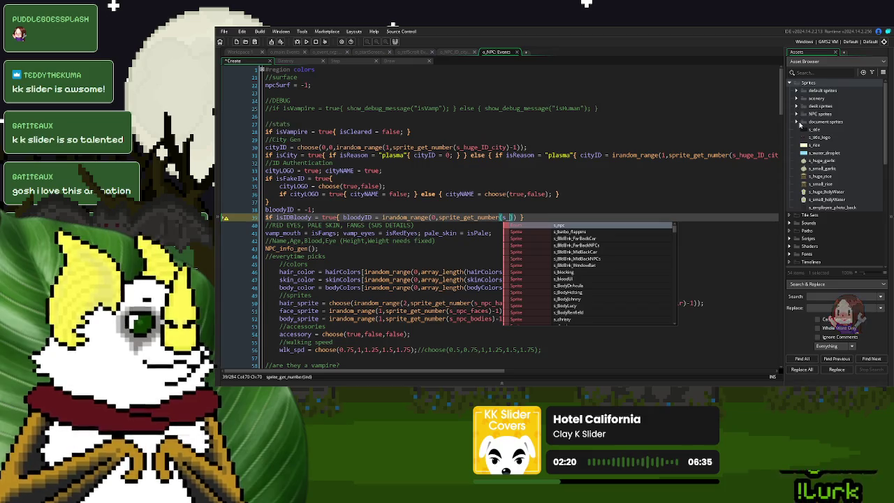
{"action": "left_click", "coordinate": [796, 121]}
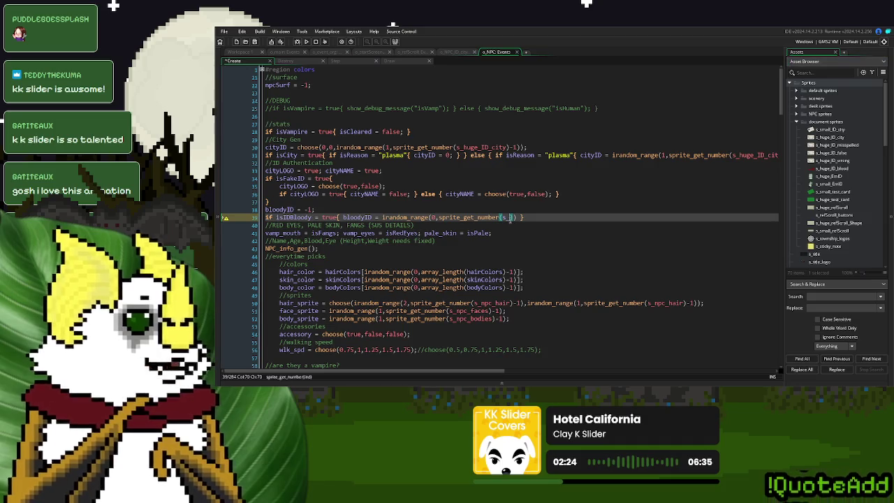
{"action": "type", "text": "huge"}
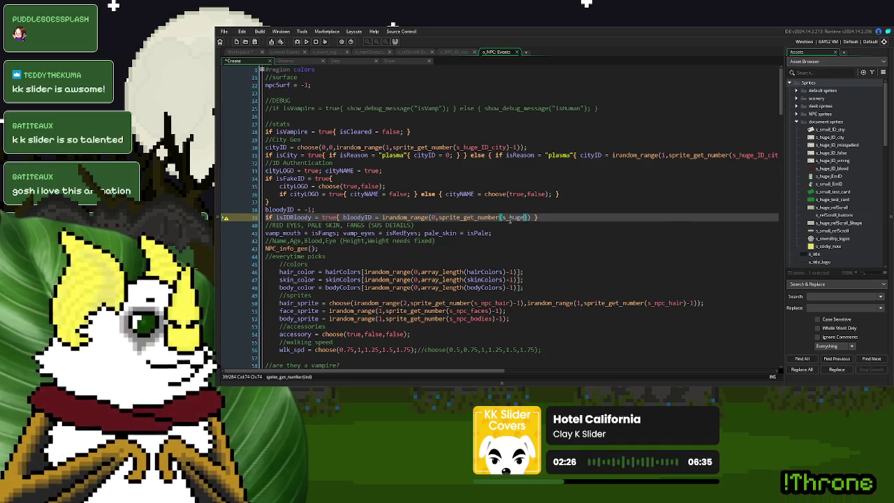
{"action": "type", "text": "_ID_"}
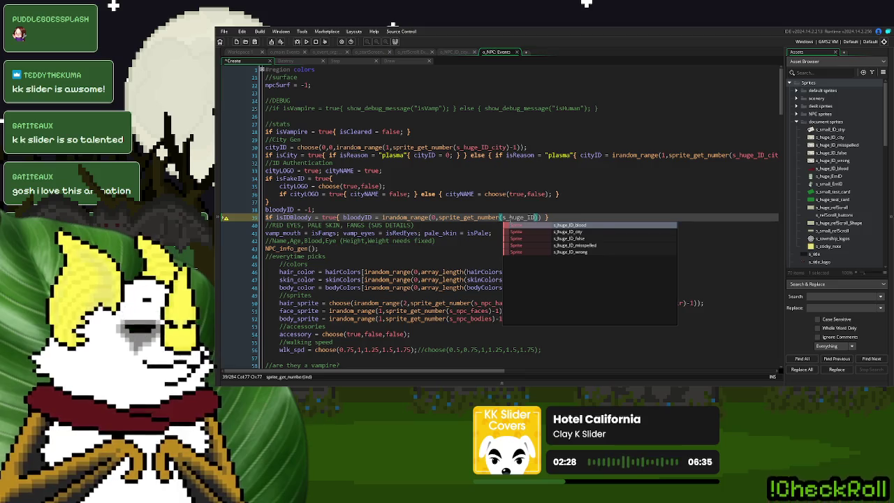
{"action": "key", "text": "Return"}
{"action": "type", "text": ")"}
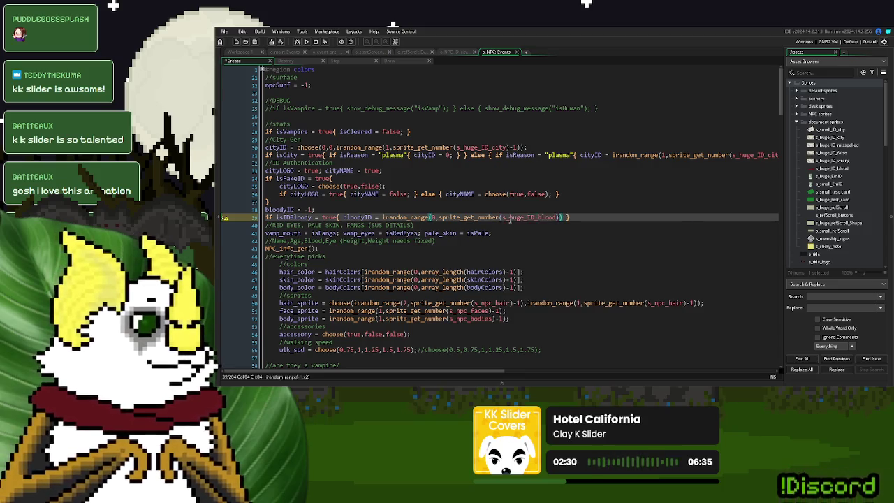
{"action": "type", "text": "-1"}
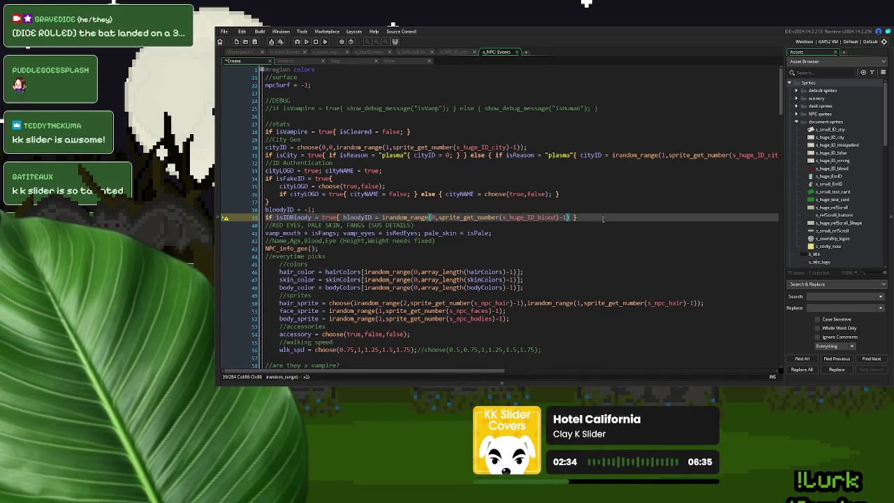
{"action": "type", "text": ");"}
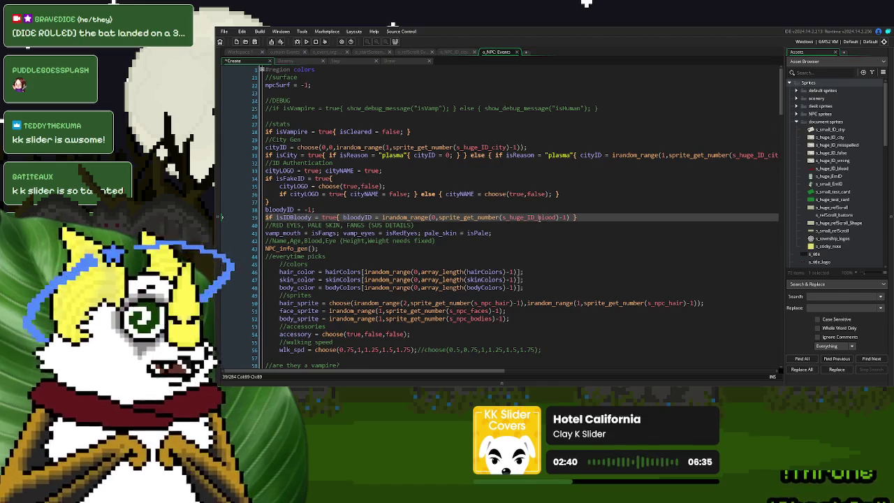
{"action": "left_click", "coordinate": [505, 217]}
{"action": "left_click", "coordinate": [591, 217]}
{"action": "left_click", "coordinate": [572, 217]}
{"action": "type", "text": ";"}
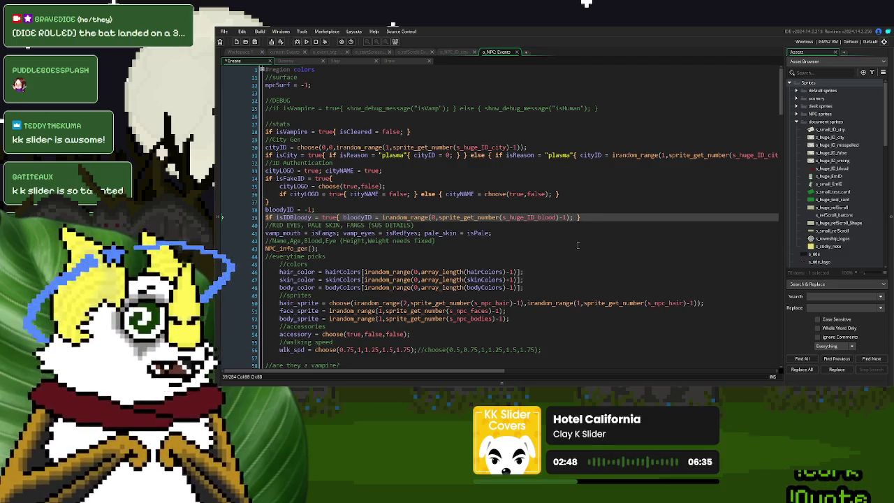
{"action": "left_click", "coordinate": [452, 53]}
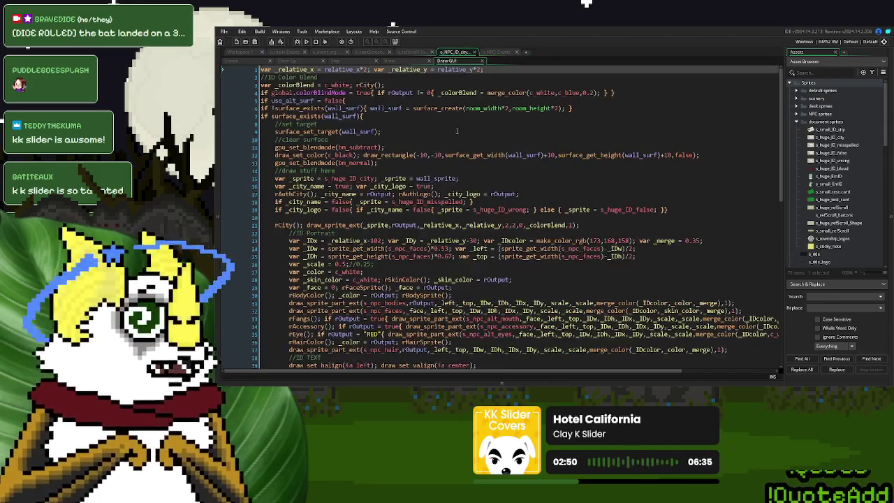
Step: Scroll the o_NPC_ID_city Draw GUI code down to the BLOOD SPLATTER draw on line 62
{"action": "scroll", "coordinate": [420, 183], "scroll_direction": "down", "scroll_amount": 6}
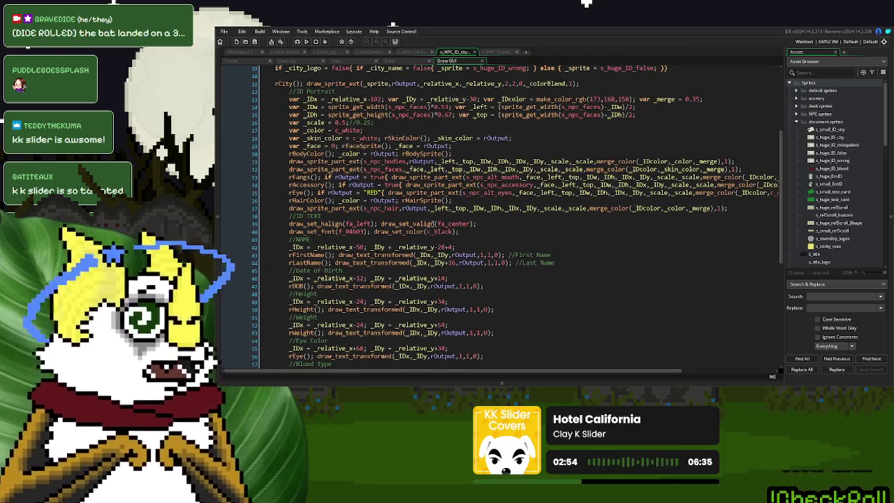
{"action": "scroll", "coordinate": [423, 222], "scroll_direction": "down", "scroll_amount": 6}
{"action": "scroll", "coordinate": [434, 224], "scroll_direction": "down", "scroll_amount": 3}
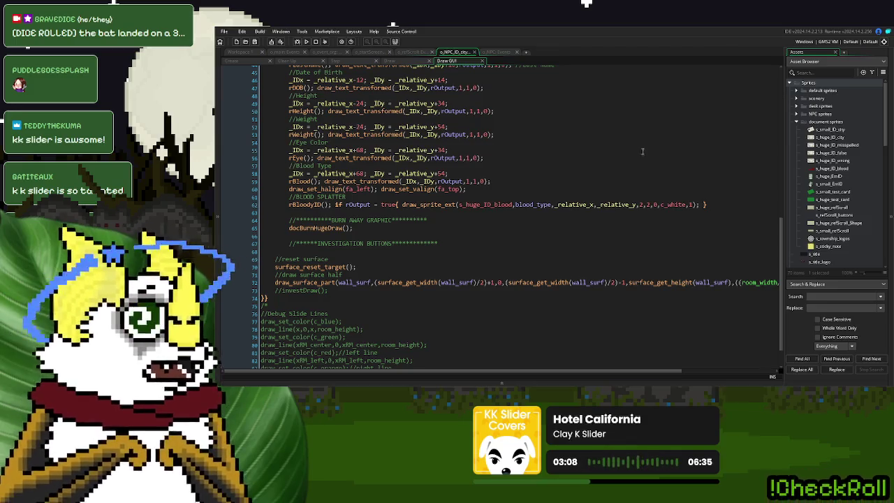
{"action": "left_click", "coordinate": [534, 204]}
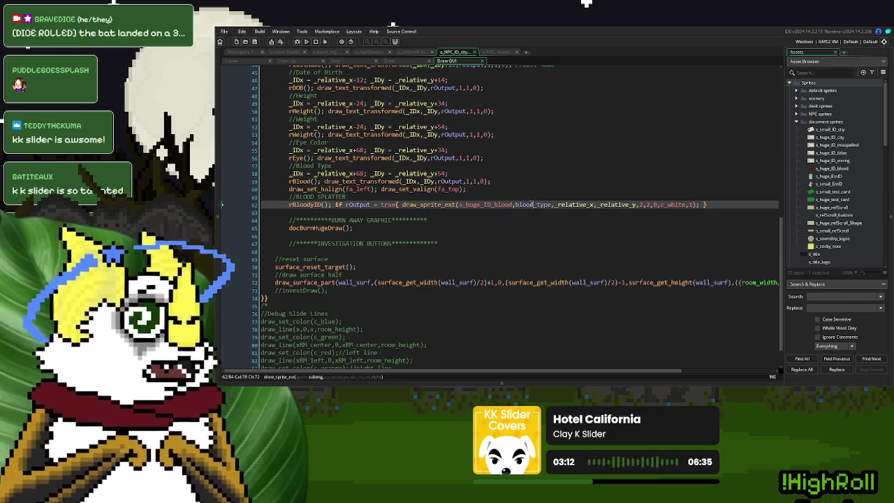
Step: Check the rBloodyID definition, then make line 62 test rOutput != -1 and draw frame rOutput instead of blood_type
{"action": "double_click", "coordinate": [525, 204]}
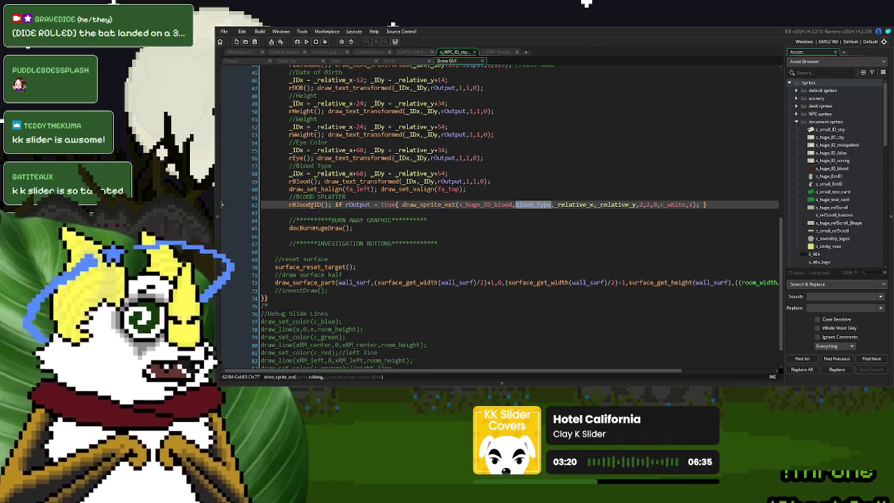
{"action": "middle_click", "coordinate": [312, 205]}
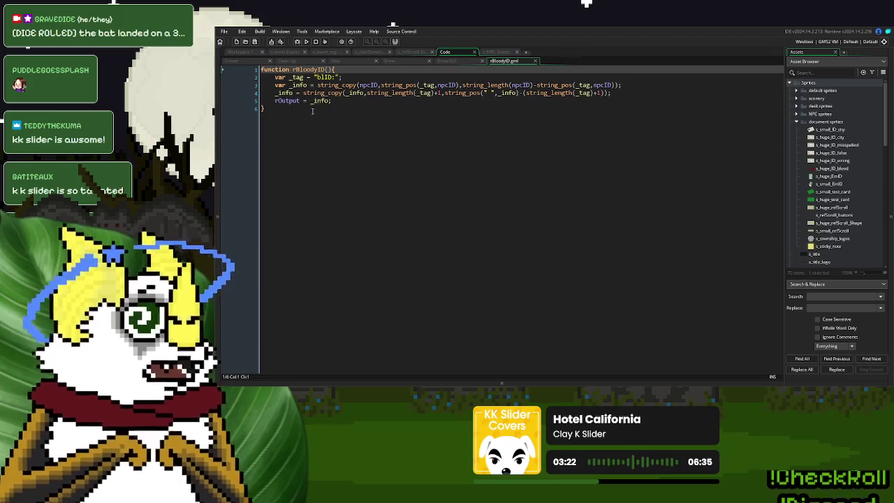
{"action": "left_click", "coordinate": [535, 61]}
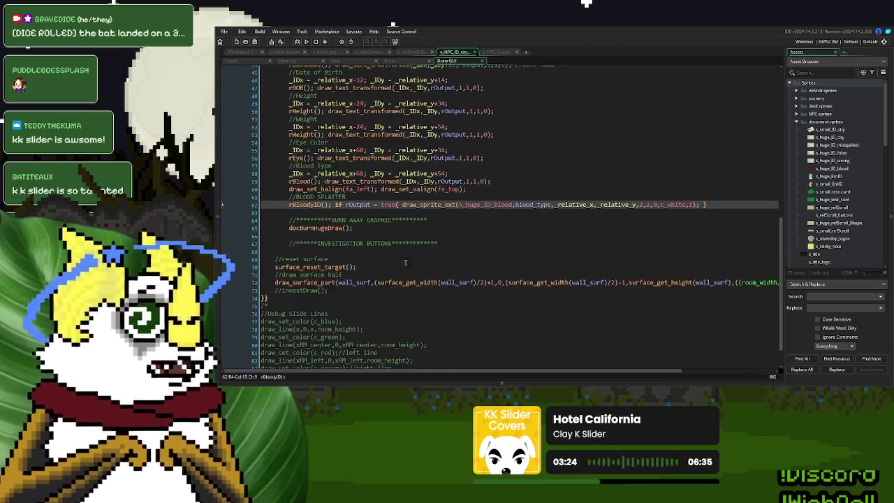
{"action": "left_click", "coordinate": [383, 205]}
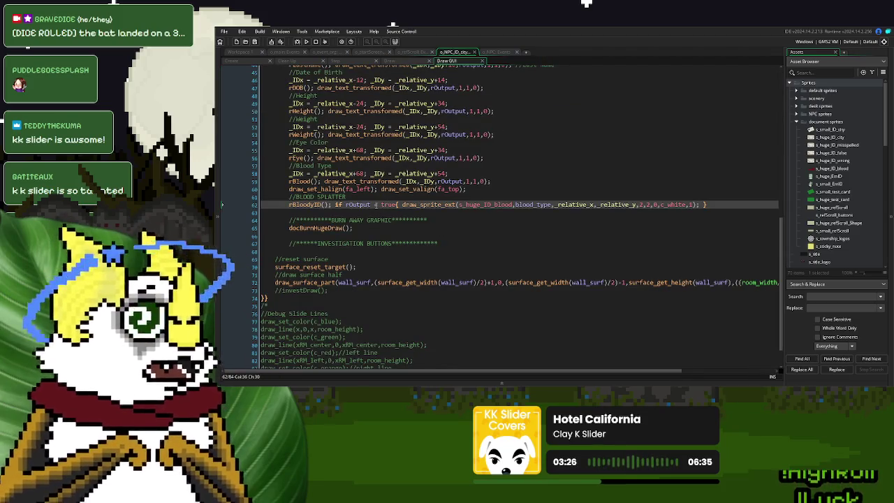
{"action": "key", "text": "Delete"}
{"action": "key", "text": "Delete"}
{"action": "key", "text": "Delete"}
{"action": "type", "text": "!= -"}
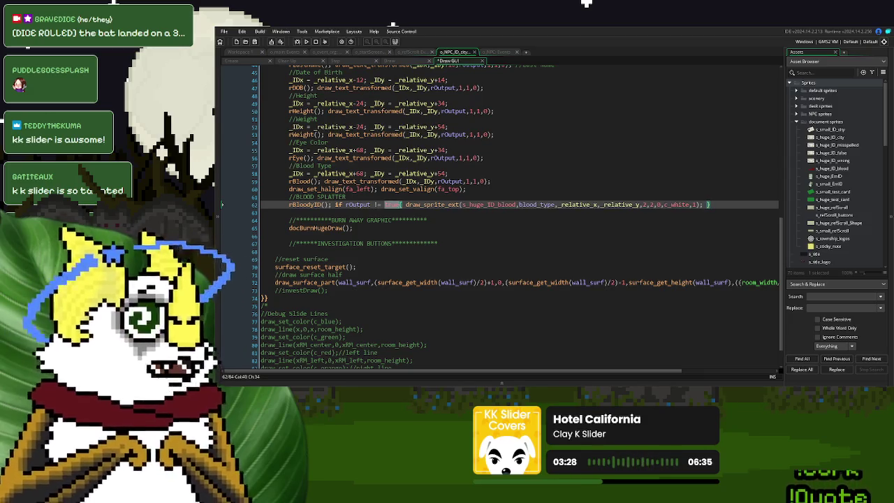
{"action": "type", "text": "1"}
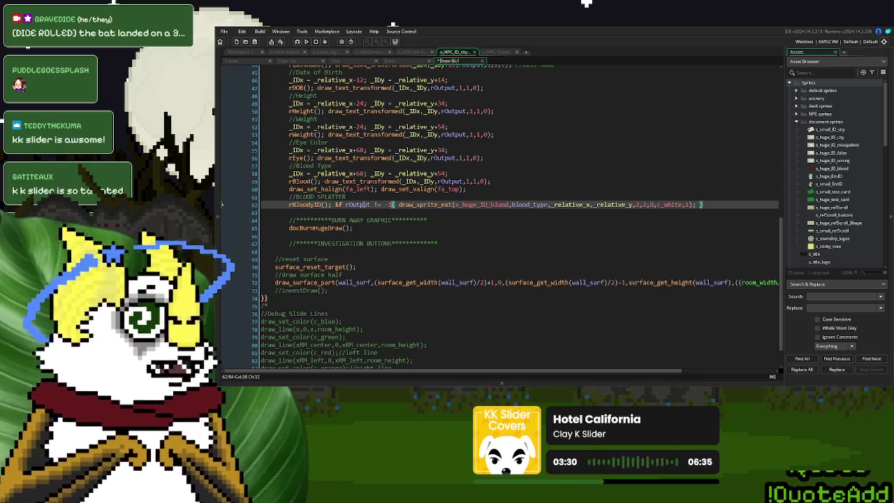
{"action": "key", "text": "ctrl+Right"}
{"action": "key", "text": "ctrl+Right"}
{"action": "key", "text": "ctrl+Right"}
{"action": "key", "text": "ctrl+shift+Right"}
{"action": "type", "text": "rOutput"}
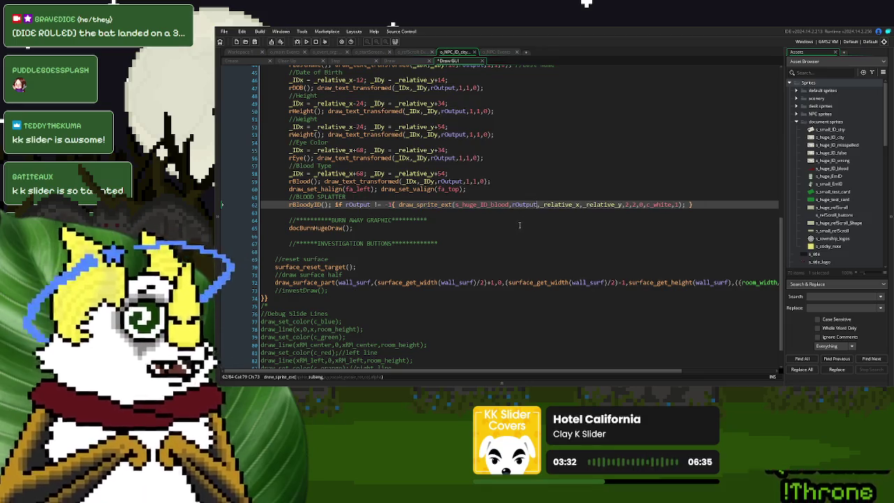
{"action": "key", "text": "Down"}
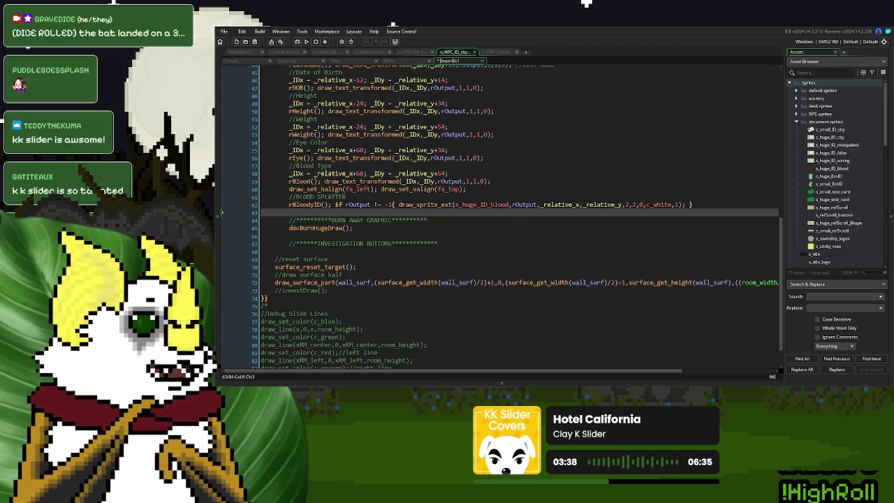
Step: Collapse the sprite folders and look through the donor objects in Blood Donors
{"action": "left_click", "coordinate": [797, 122]}
{"action": "left_click", "coordinate": [790, 84]}
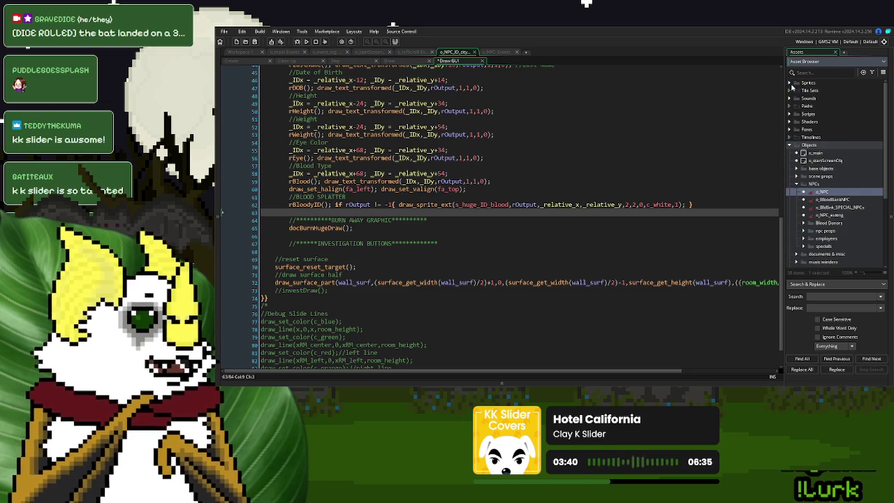
{"action": "left_click", "coordinate": [805, 223]}
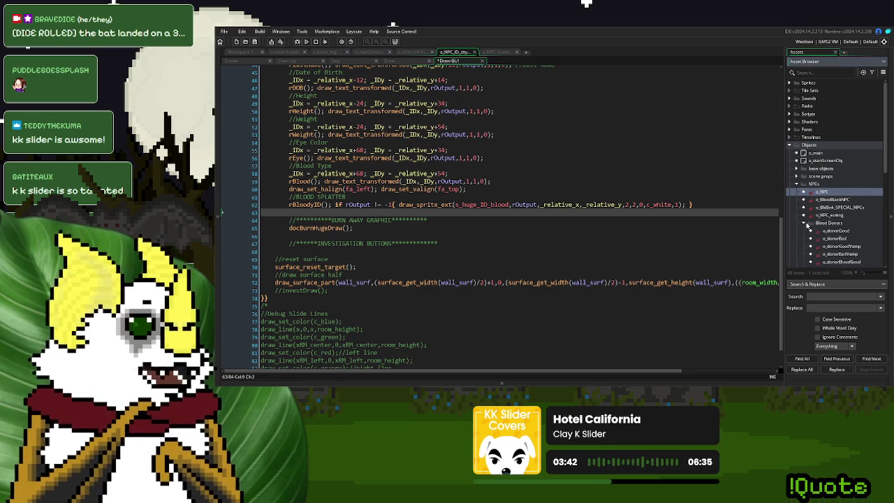
{"action": "scroll", "coordinate": [810, 209], "scroll_direction": "down", "scroll_amount": 3}
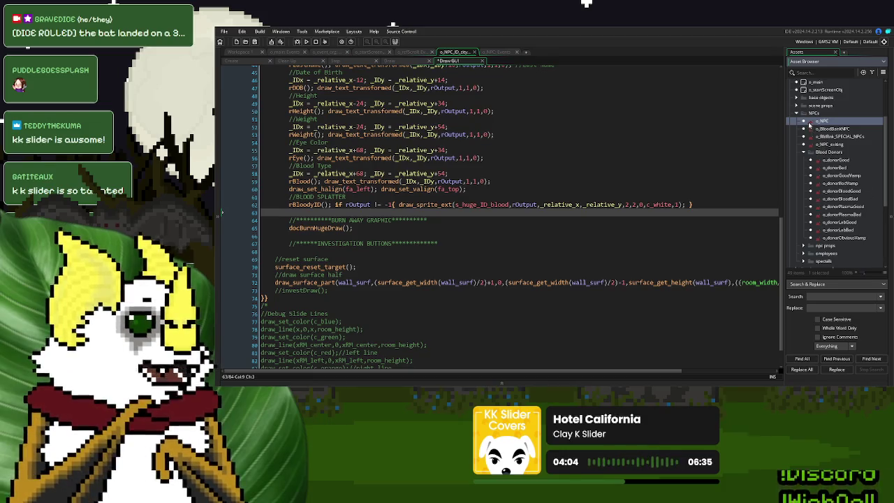
{"action": "left_click", "coordinate": [804, 152]}
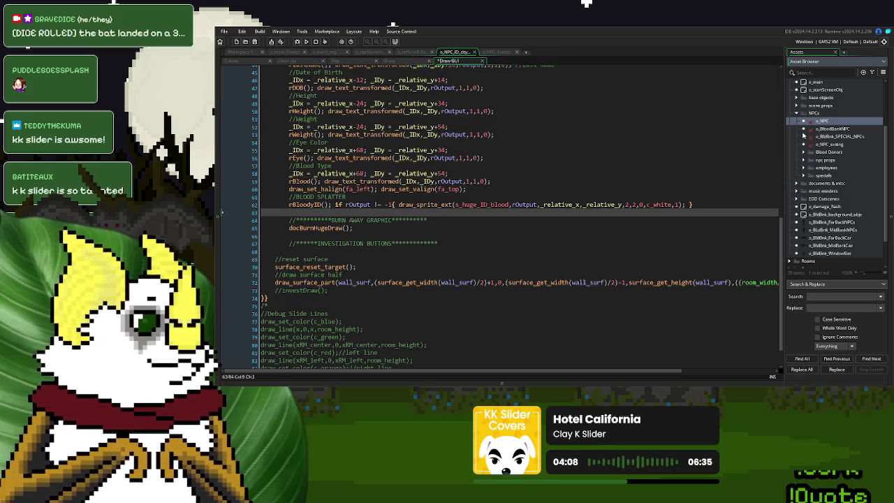
Step: Collapse the Objects folders and open GenericSpawnActor from Scripts > operation
{"action": "left_click", "coordinate": [795, 116]}
{"action": "left_click", "coordinate": [798, 128]}
{"action": "left_click", "coordinate": [791, 144]}
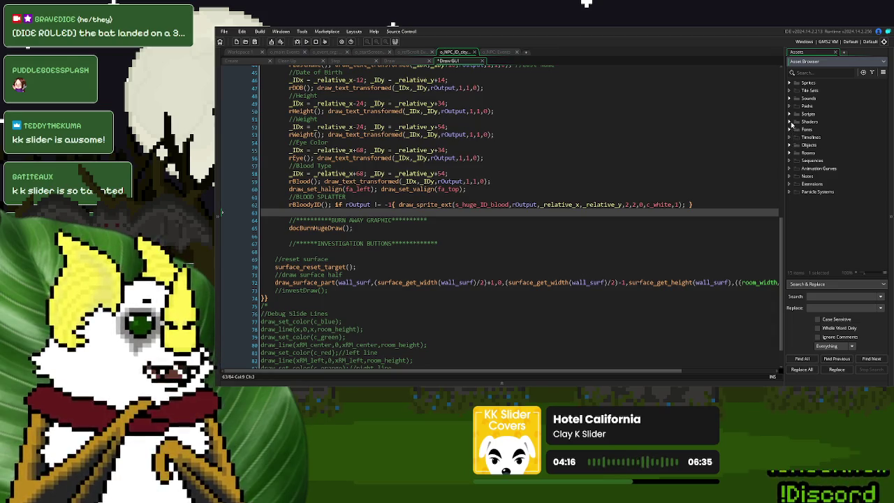
{"action": "left_click", "coordinate": [790, 114]}
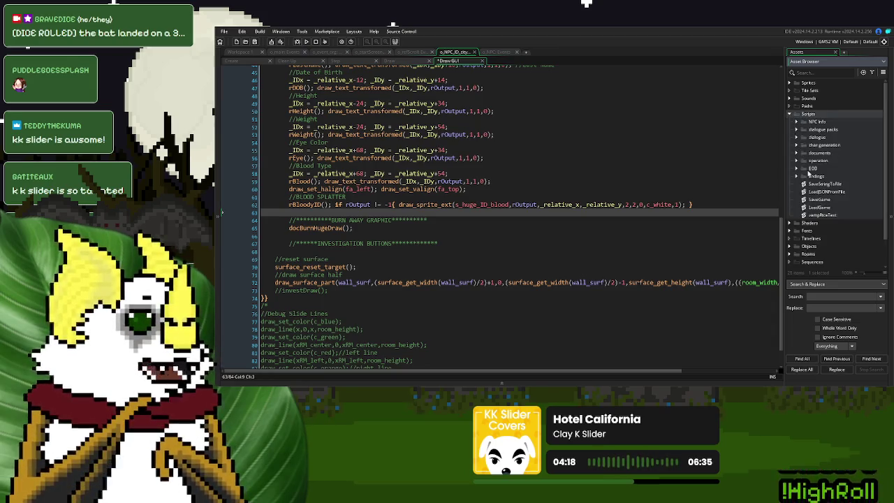
{"action": "left_click", "coordinate": [797, 160]}
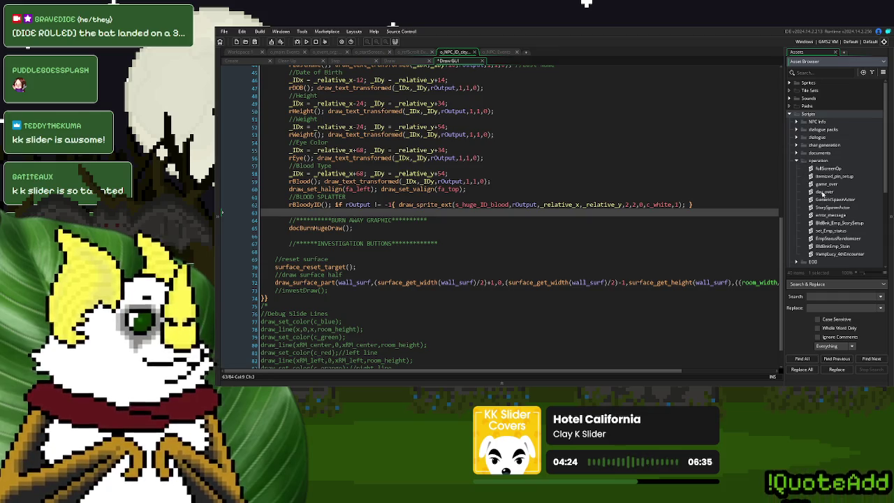
{"action": "left_click", "coordinate": [837, 202]}
{"action": "double_click", "coordinate": [837, 202]}
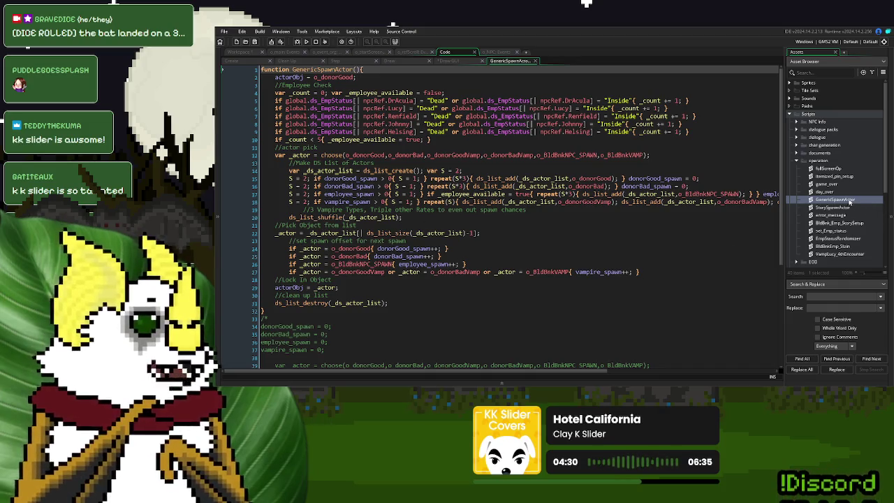
Step: Open the StorySpawnActor script and scroll through it
{"action": "left_click", "coordinate": [837, 208]}
{"action": "double_click", "coordinate": [836, 208]}
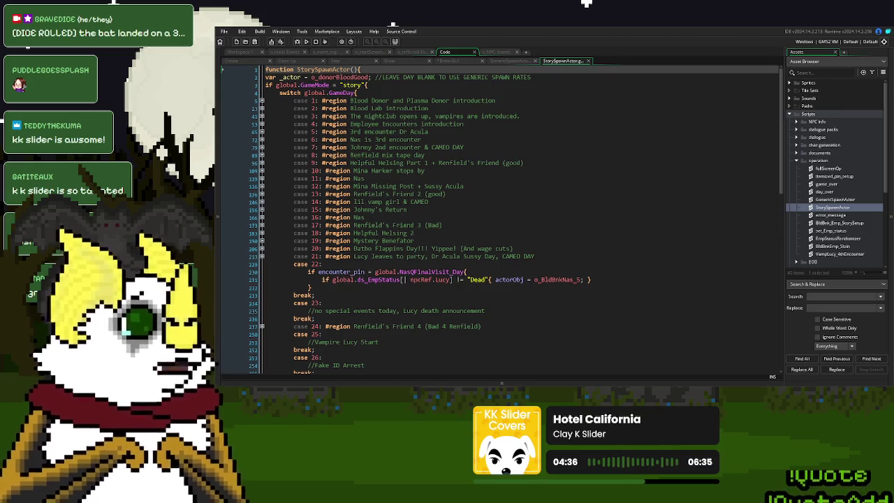
{"action": "scroll", "coordinate": [502, 220], "scroll_direction": "down", "scroll_amount": 5}
{"action": "scroll", "coordinate": [510, 220], "scroll_direction": "down", "scroll_amount": 13}
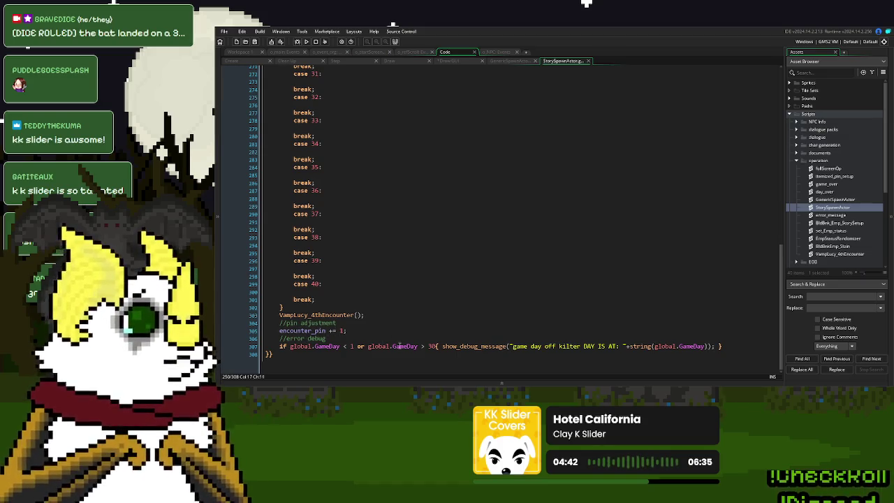
{"action": "scroll", "coordinate": [402, 325], "scroll_direction": "up", "scroll_amount": 3}
{"action": "scroll", "coordinate": [403, 324], "scroll_direction": "up", "scroll_amount": 7}
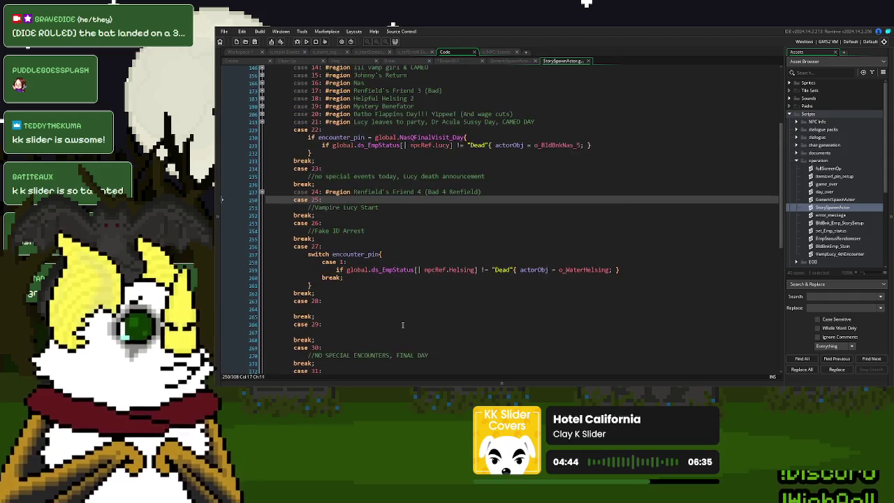
{"action": "scroll", "coordinate": [402, 324], "scroll_direction": "up", "scroll_amount": 5}
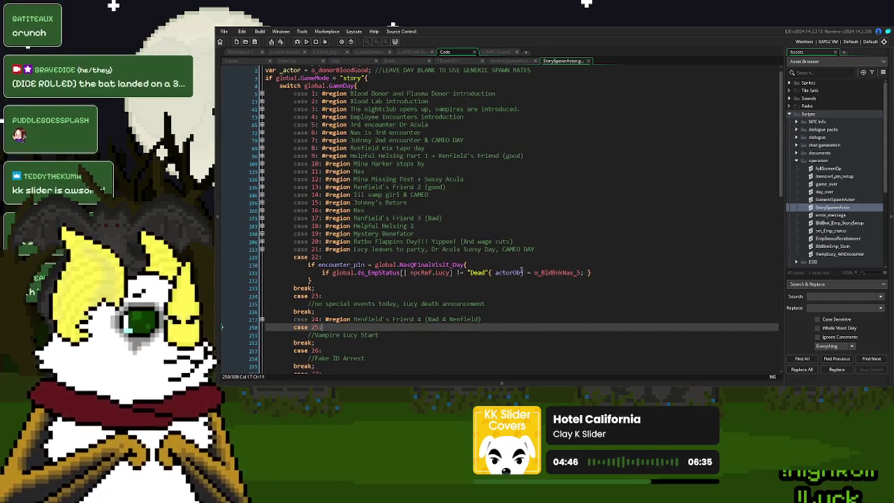
Step: Grab the o_donorBadVamp assignment from the case 3 nightclub region
{"action": "double_click", "coordinate": [517, 272]}
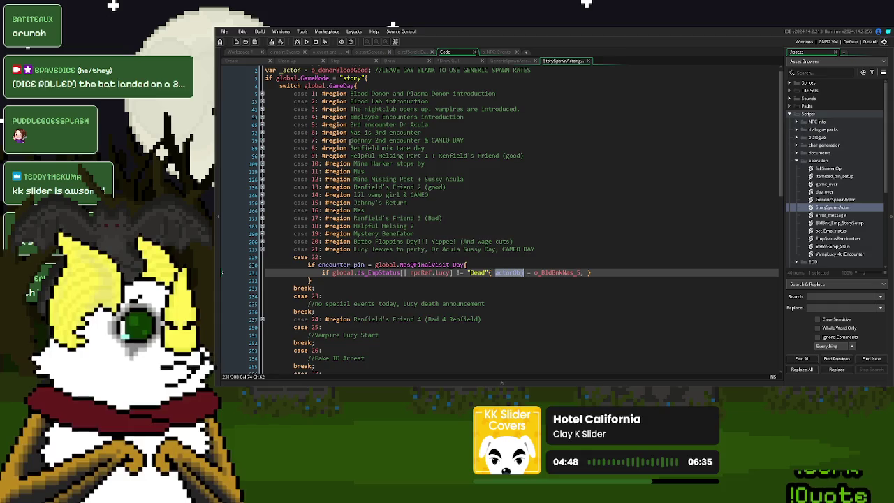
{"action": "left_click", "coordinate": [262, 110]}
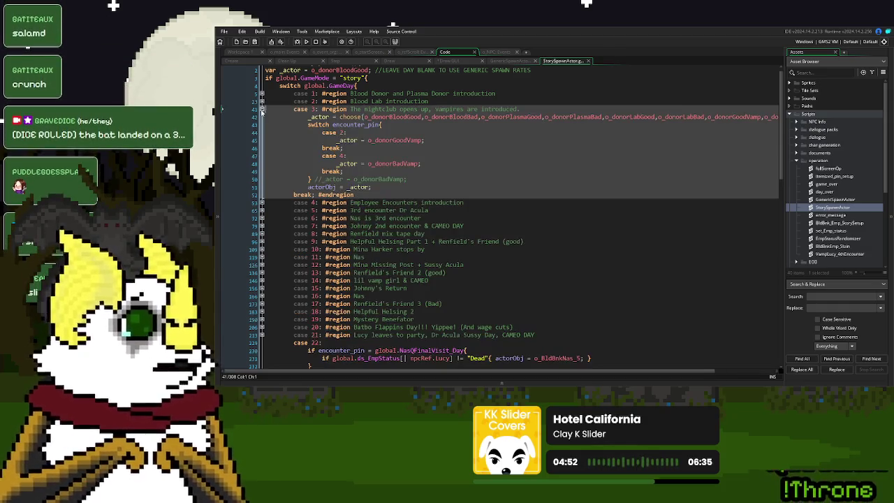
{"action": "left_click_drag", "start_coordinate": [428, 163], "coordinate": [340, 165]}
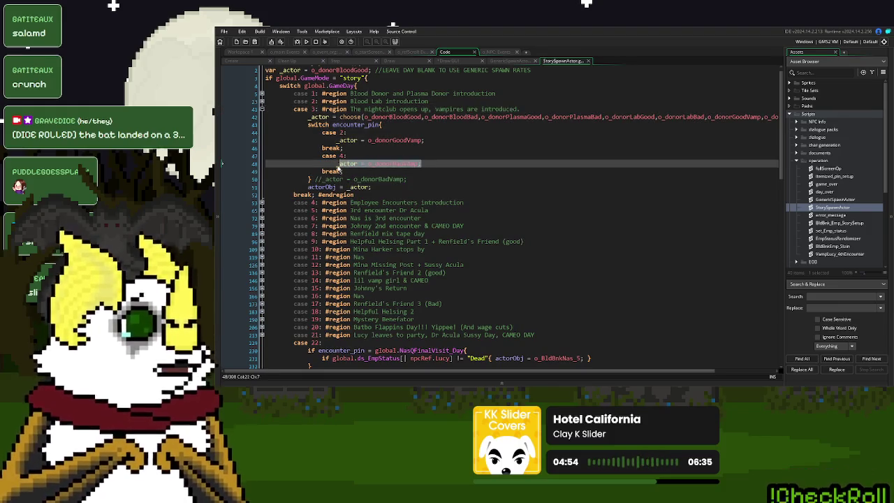
{"action": "left_click", "coordinate": [263, 109]}
{"action": "scroll", "coordinate": [439, 249], "scroll_direction": "down", "scroll_amount": 20}
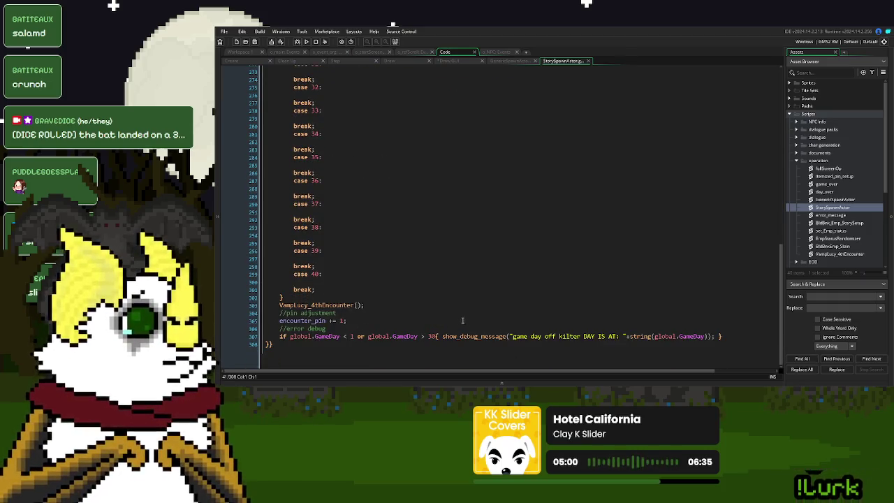
Step: Insert 'actorObj = o_donorBadVamp;' after VampLucy_4thEncounter() on line 303
{"action": "left_click", "coordinate": [459, 320]}
{"action": "scroll", "coordinate": [457, 320], "scroll_direction": "up", "scroll_amount": 10}
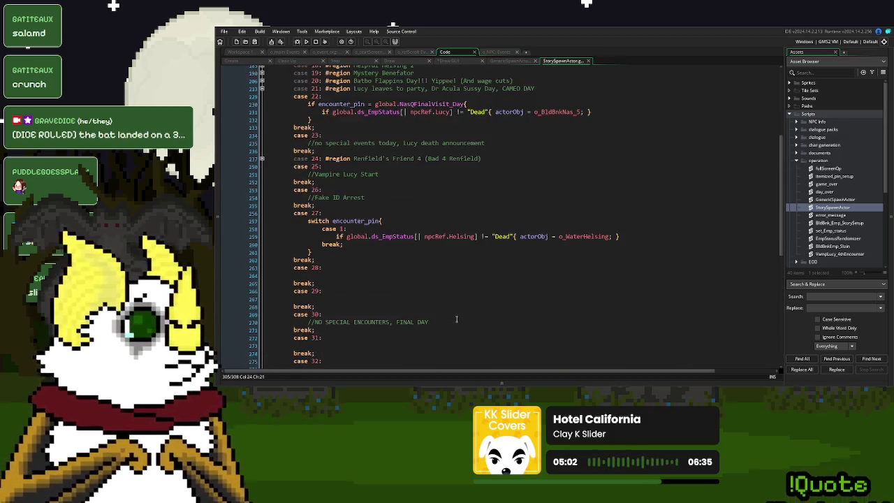
{"action": "scroll", "coordinate": [457, 320], "scroll_direction": "down", "scroll_amount": 10}
{"action": "left_click", "coordinate": [404, 309]}
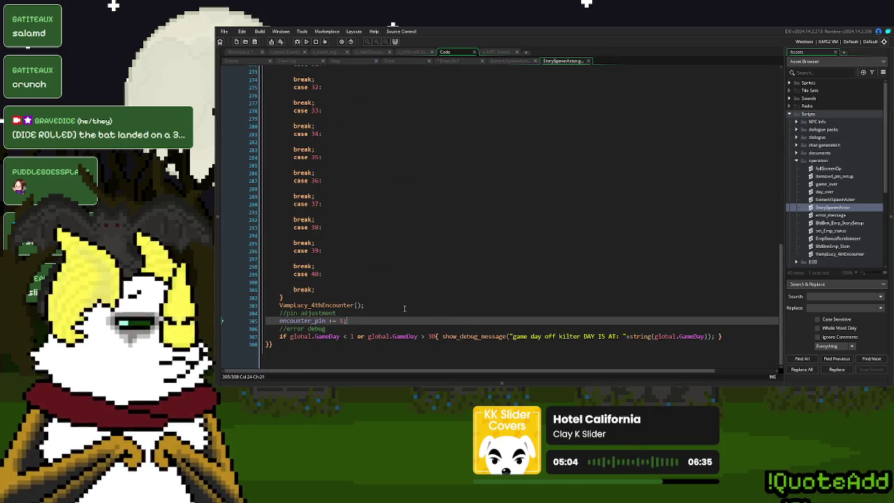
{"action": "key", "text": "ctrl+v"}
{"action": "scroll", "coordinate": [404, 308], "scroll_direction": "up", "scroll_amount": 8}
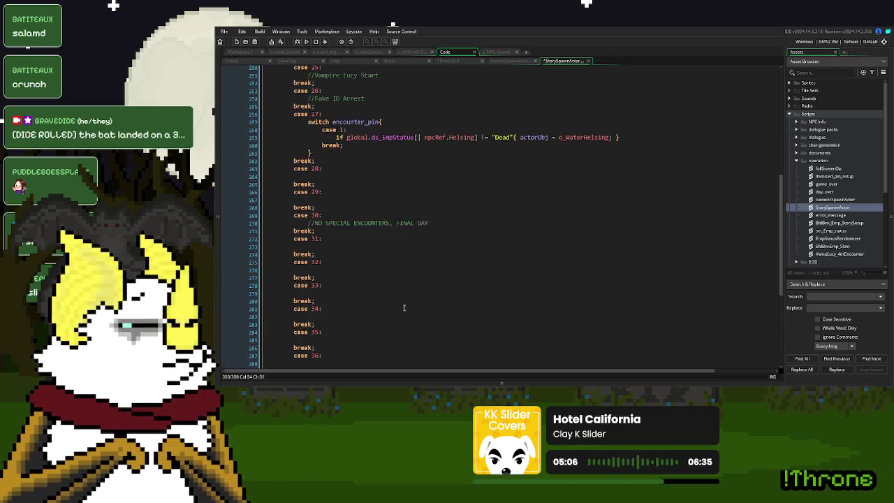
{"action": "double_click", "coordinate": [532, 208]}
{"action": "key", "text": "ctrl+c"}
{"action": "scroll", "coordinate": [476, 301], "scroll_direction": "down", "scroll_amount": 10}
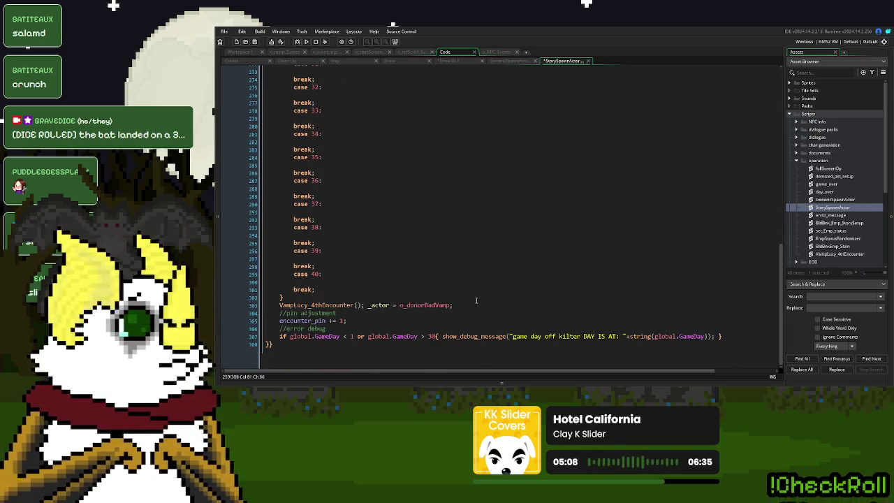
{"action": "double_click", "coordinate": [377, 306]}
{"action": "key", "text": "ctrl+v"}
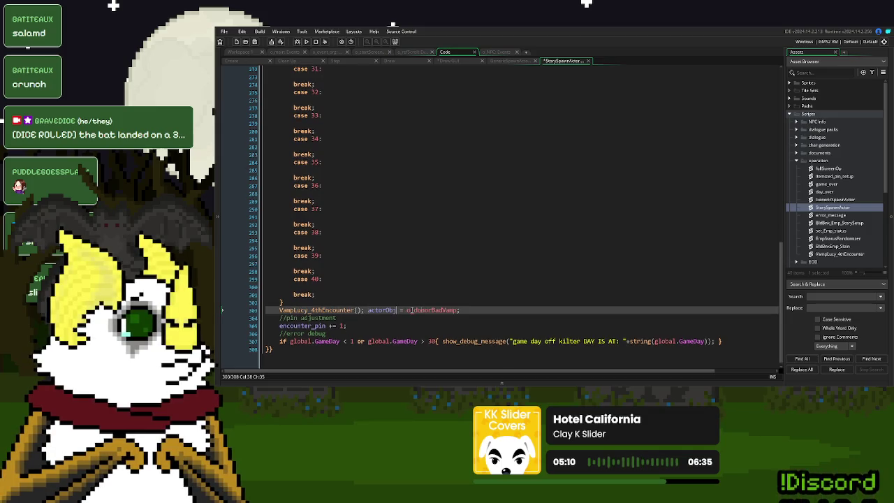
{"action": "middle_click", "coordinate": [431, 309]}
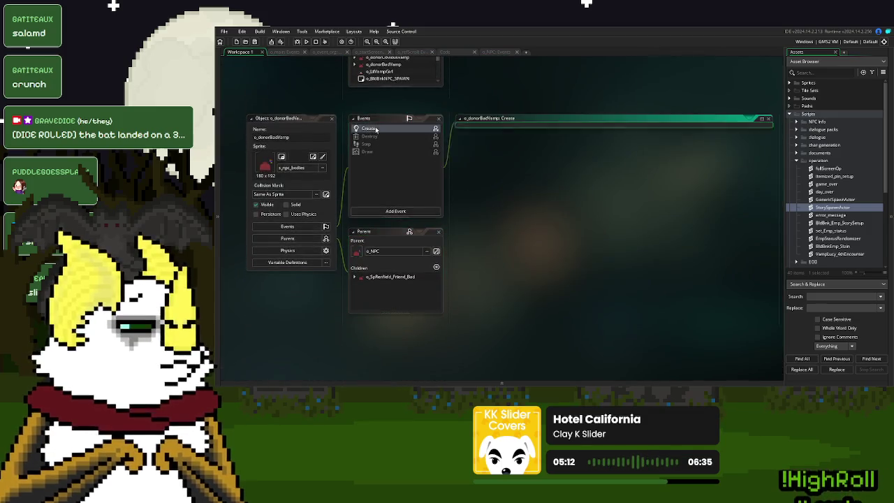
Step: Write 'isIDBloody = true;' on line 4 of the o_donorBadVamp Create event
{"action": "left_click", "coordinate": [597, 184]}
{"action": "left_click", "coordinate": [577, 161]}
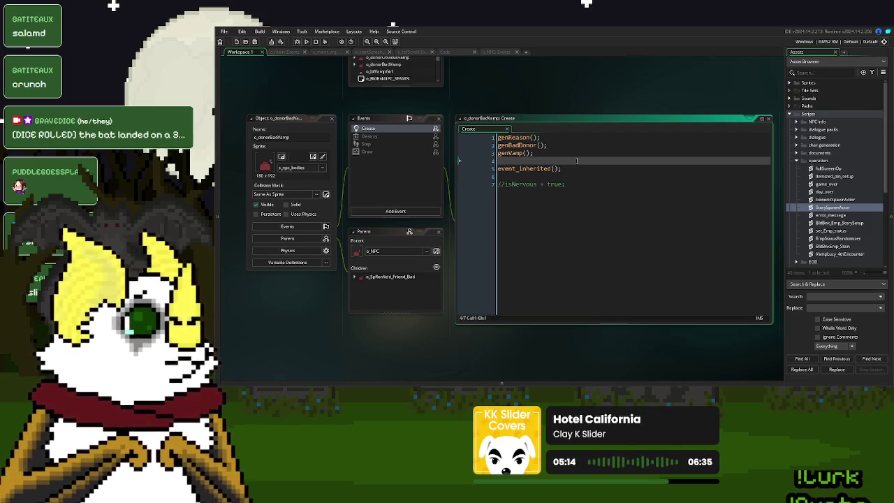
{"action": "type", "text": "isb"}
{"action": "key", "text": "BackSpace"}
{"action": "type", "text": "Bl\\"}
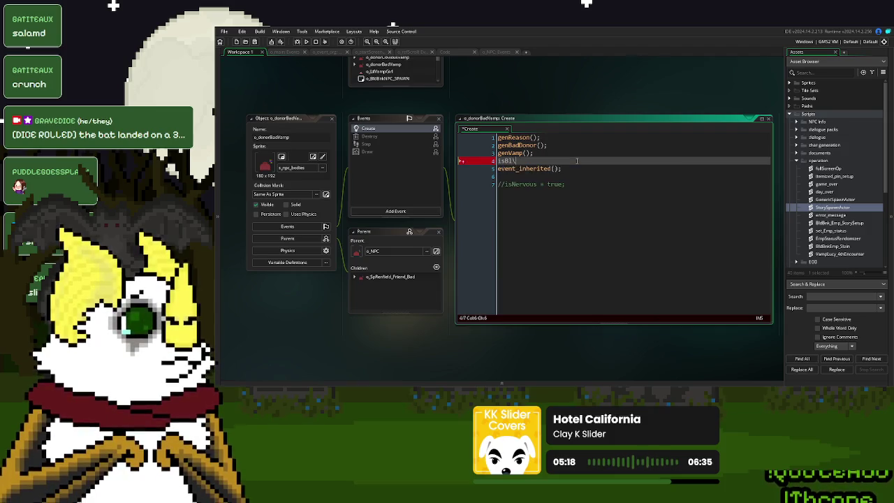
{"action": "key", "text": "BackSpace"}
{"action": "key", "text": "BackSpace"}
{"action": "type", "text": "ID"}
{"action": "key", "text": "Return"}
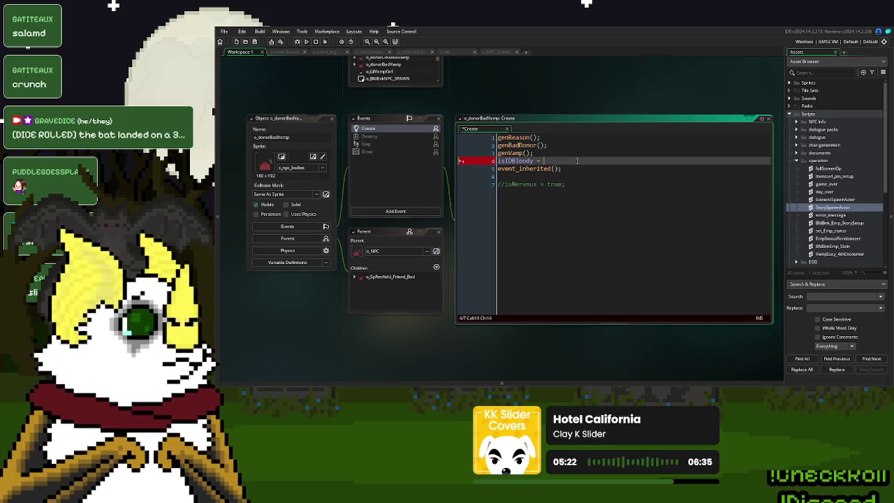
{"action": "type", "text": "true;"}
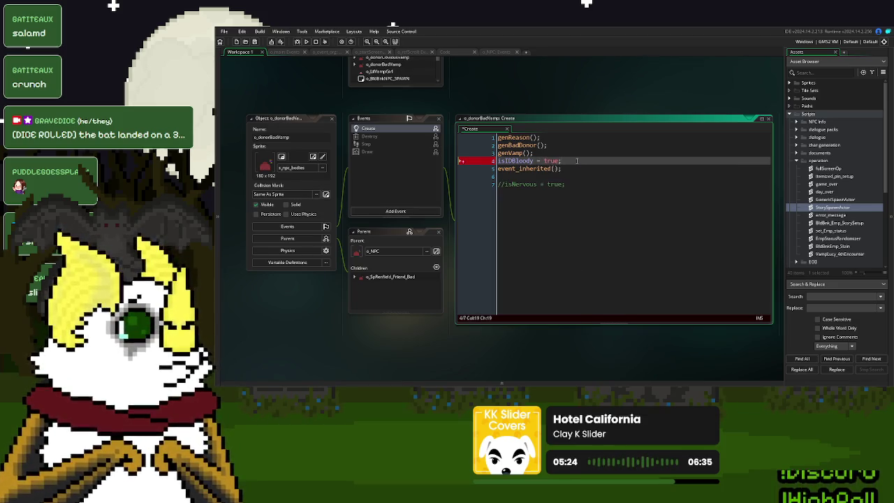
{"action": "left_click", "coordinate": [601, 281]}
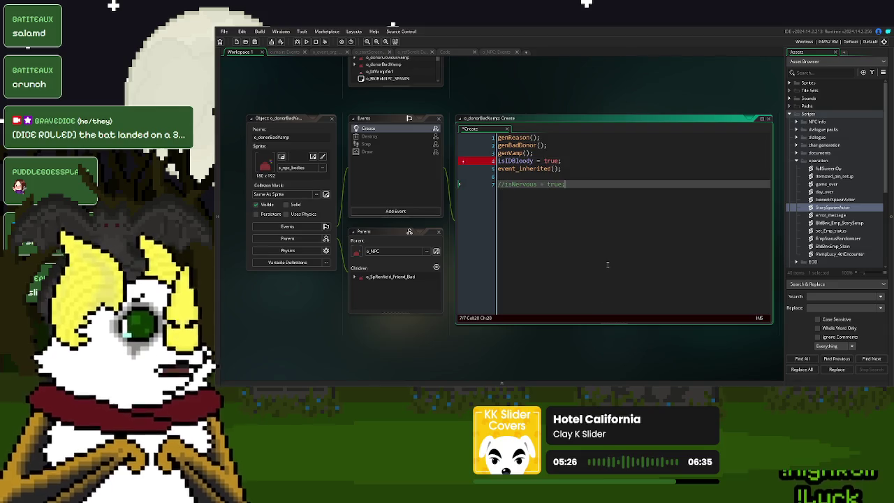
Step: Run a test build of the game to try the blood-type changes
{"action": "left_click", "coordinate": [536, 91]}
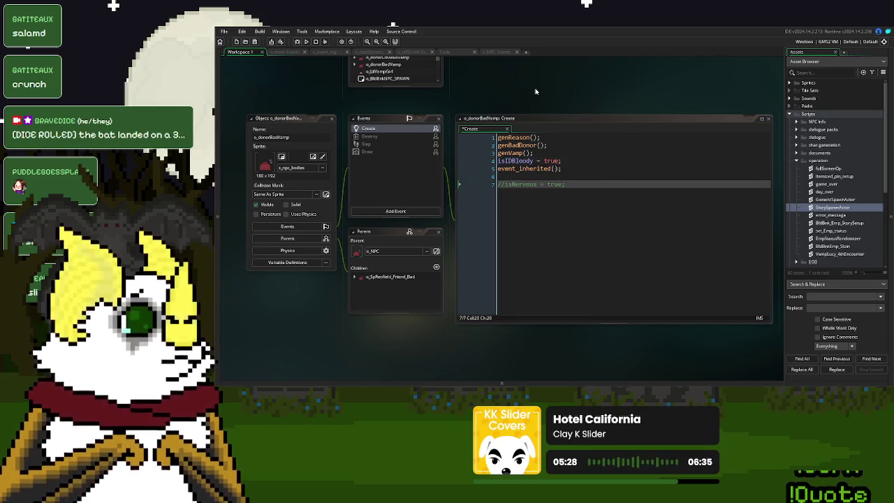
{"action": "scroll", "coordinate": [536, 92], "scroll_direction": "down", "scroll_amount": 1}
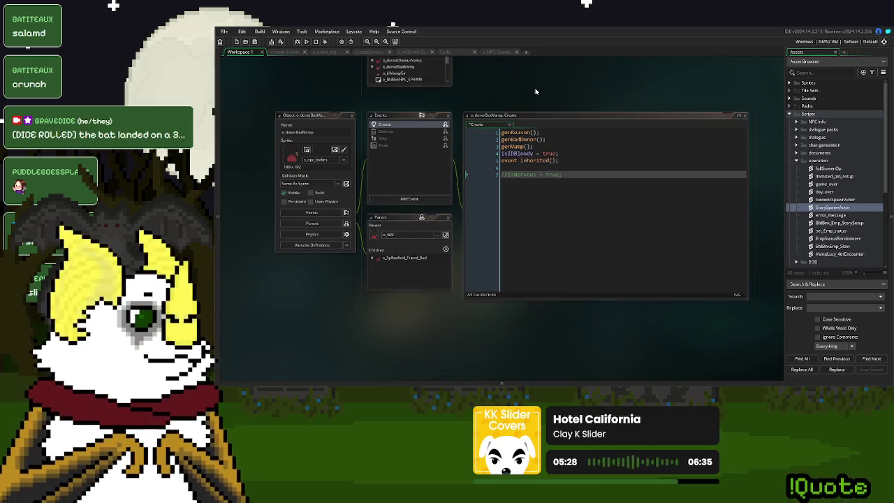
{"action": "left_click", "coordinate": [306, 41]}
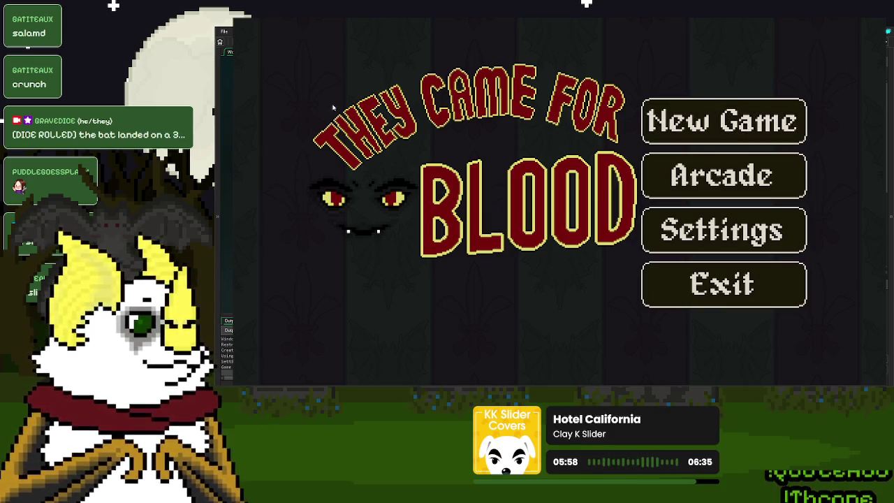
Step: Start a new game, ring the desk bell and pass the first donor's ID card back and forth, then return to the title menu after game over
{"action": "left_click", "coordinate": [799, 144]}
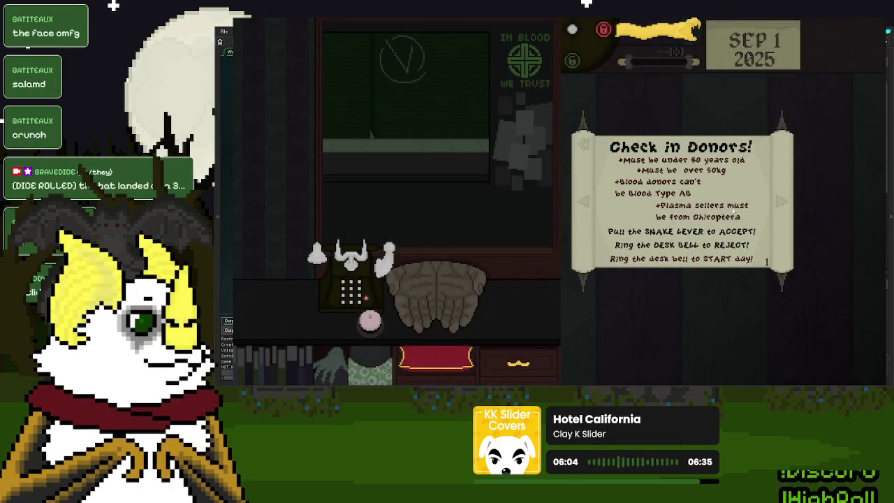
{"action": "left_click", "coordinate": [362, 323]}
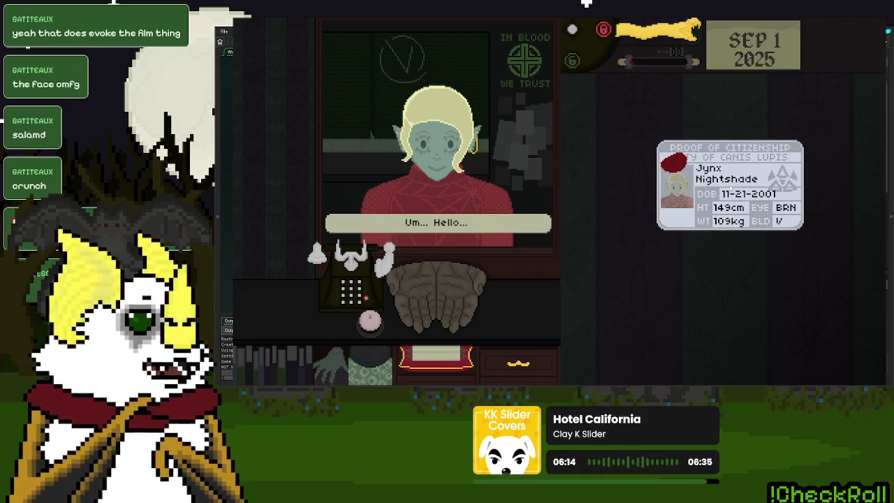
{"action": "left_click", "coordinate": [670, 162]}
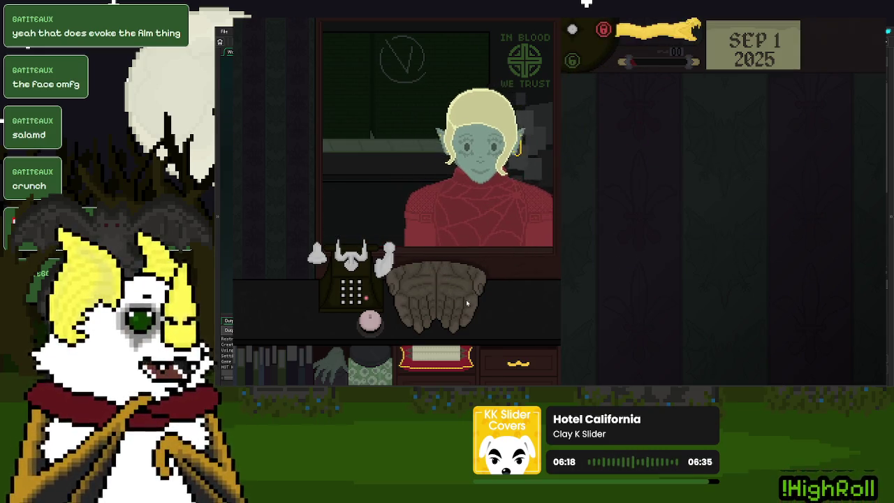
{"action": "left_click", "coordinate": [450, 301]}
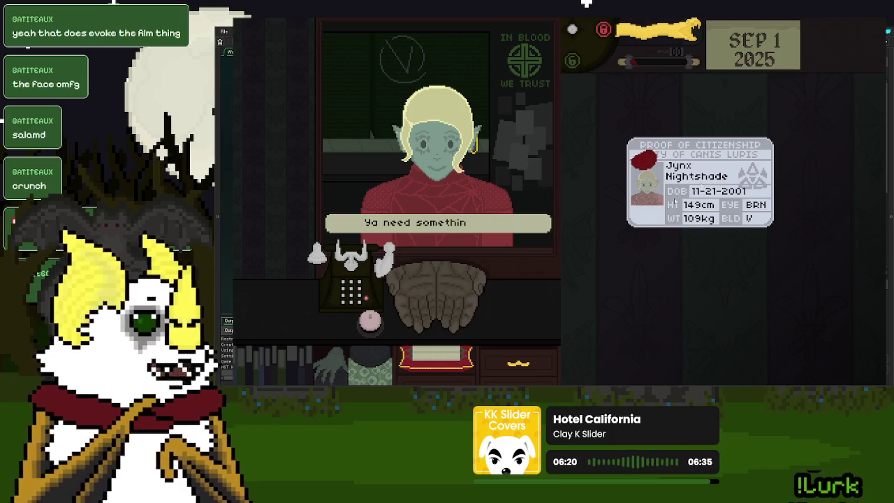
{"action": "left_click", "coordinate": [445, 296]}
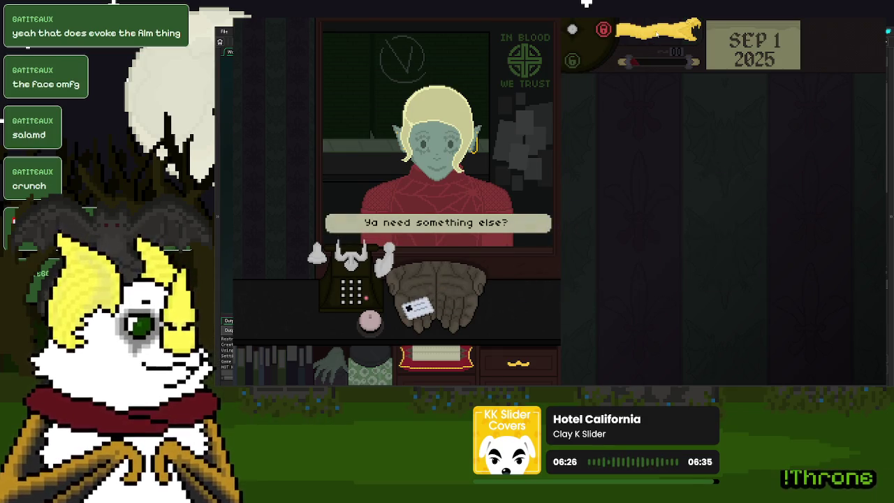
{"action": "left_click", "coordinate": [446, 294]}
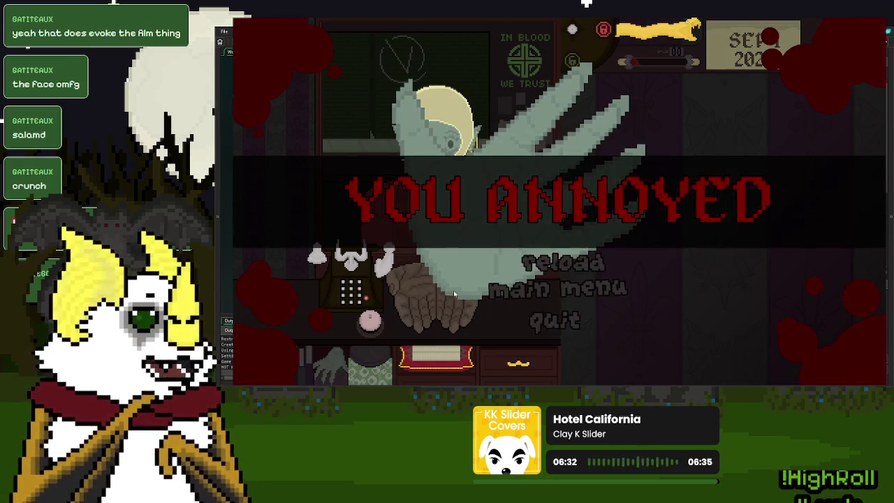
{"action": "left_click", "coordinate": [556, 290]}
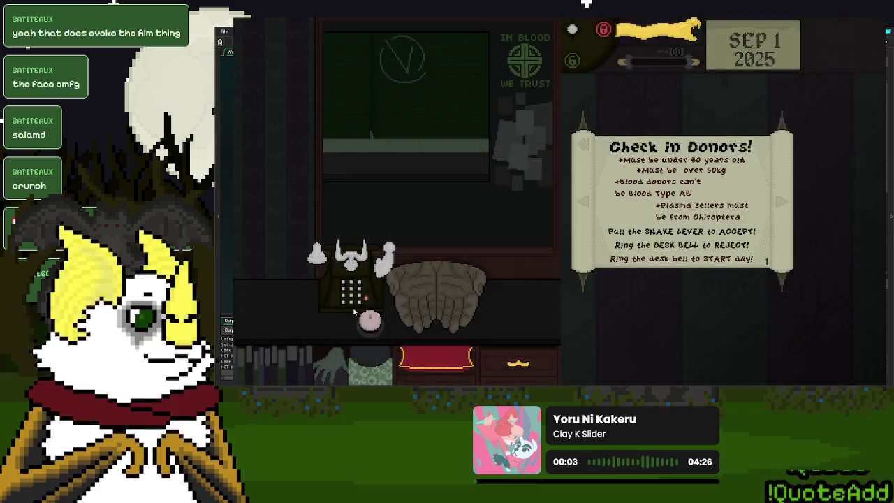
Step: Begin a new day and inspect the donor's ID card and Proof of Citizenship before handing the ID back
{"action": "left_click", "coordinate": [371, 320]}
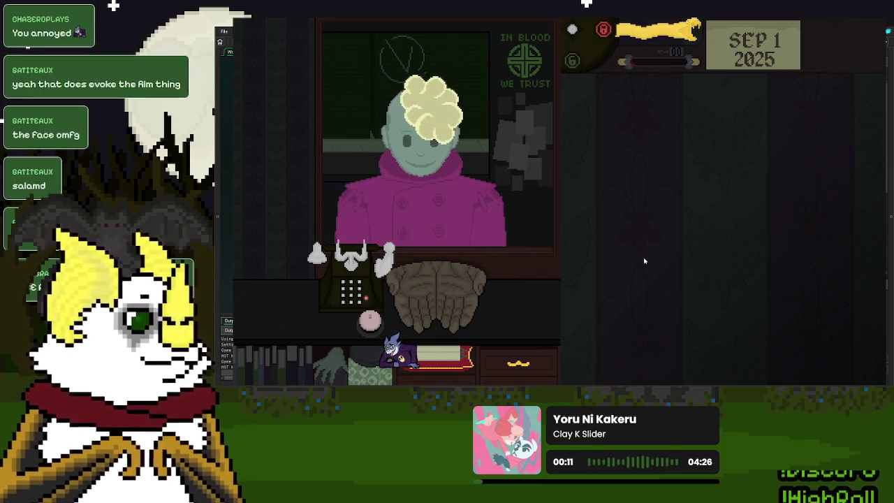
{"action": "left_click", "coordinate": [432, 295]}
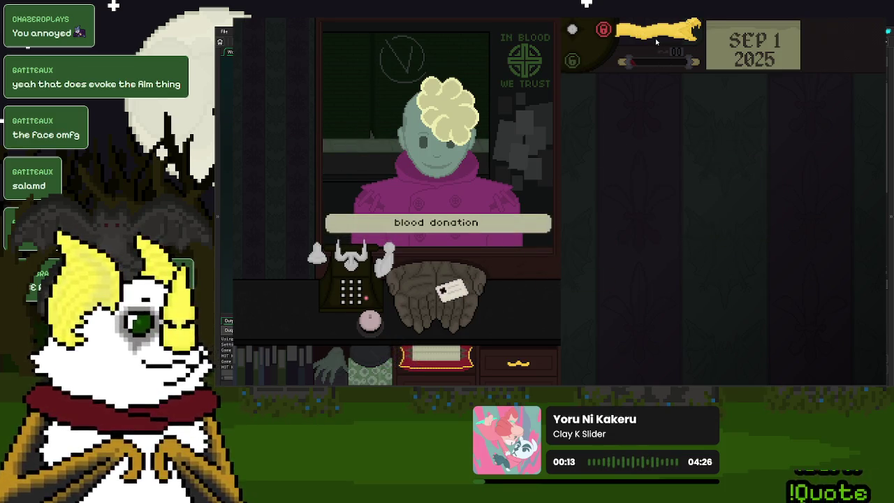
{"action": "left_click", "coordinate": [451, 290]}
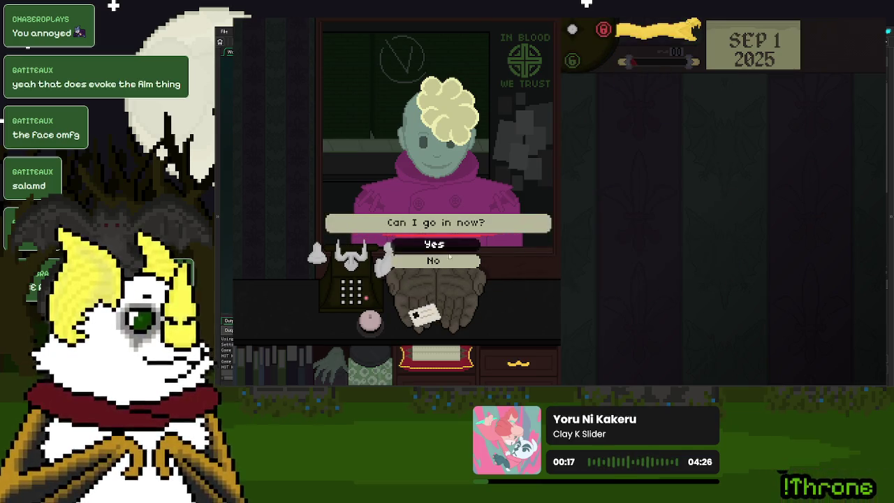
{"action": "left_click", "coordinate": [433, 260]}
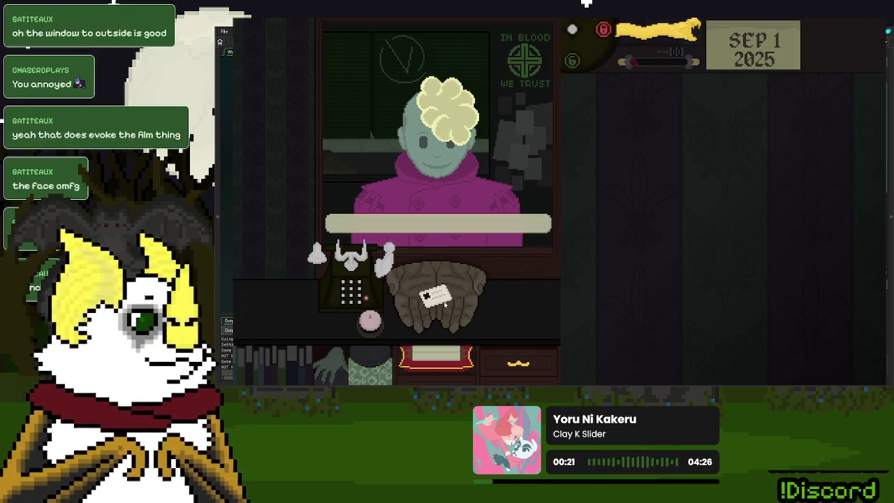
{"action": "left_click", "coordinate": [437, 293]}
{"action": "left_click", "coordinate": [711, 202]}
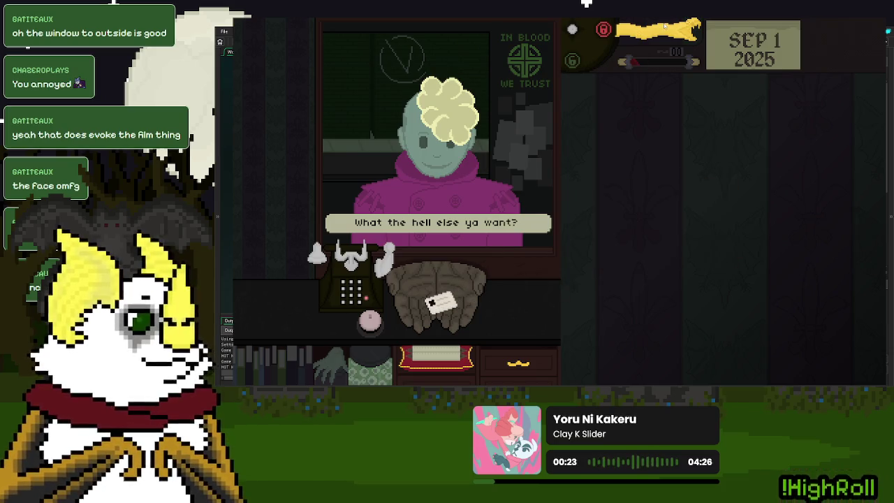
Step: Send the visitor away, pull the yellow cord to reject the donor, and quit from the YOU ANNOYED screen
{"action": "left_click", "coordinate": [585, 120]}
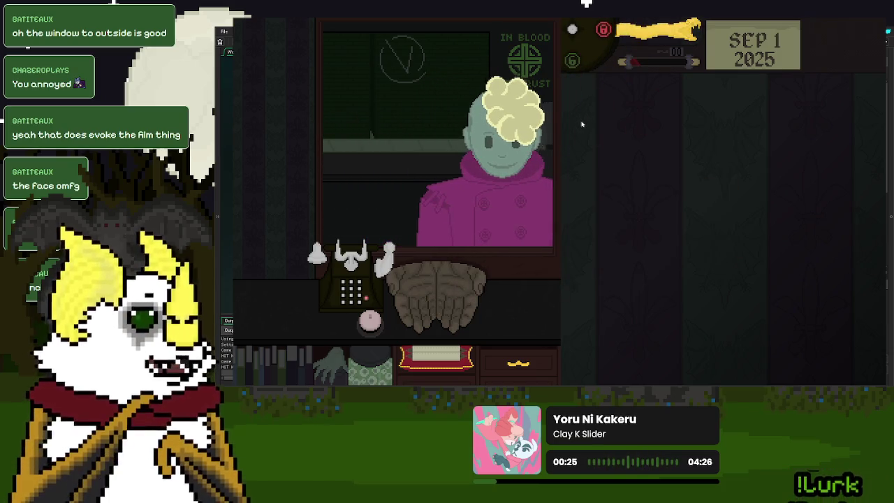
{"action": "left_click", "coordinate": [437, 294]}
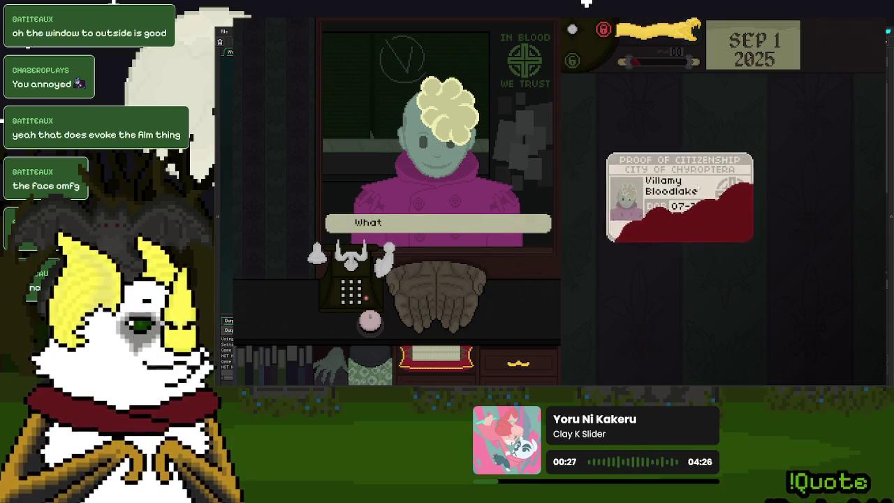
{"action": "left_click", "coordinate": [678, 29]}
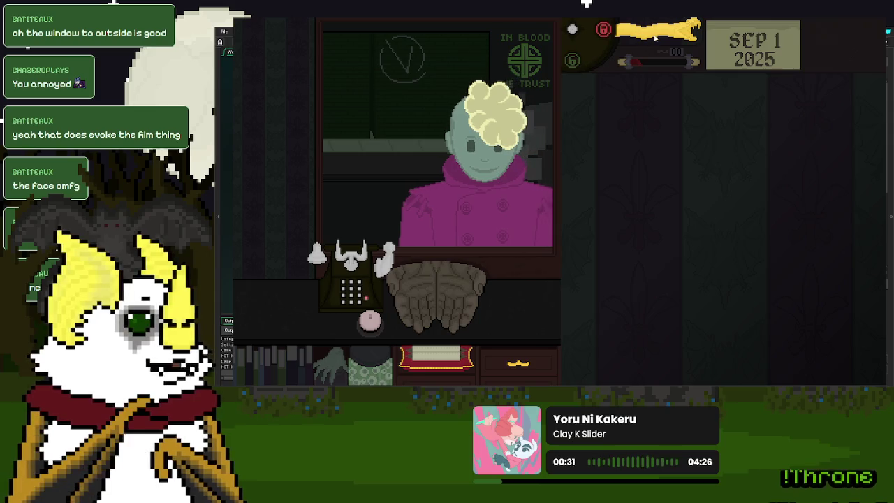
{"action": "left_click", "coordinate": [656, 39]}
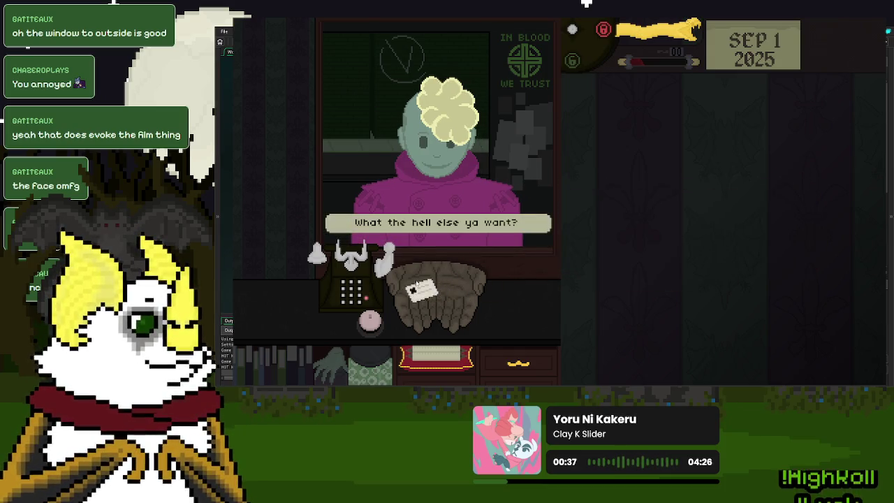
{"action": "left_click_drag", "start_coordinate": [664, 29], "coordinate": [591, 108]}
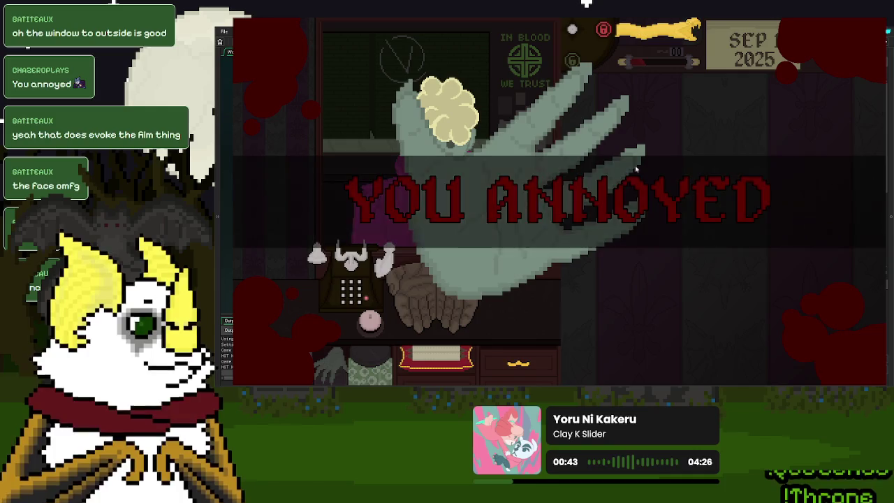
{"action": "left_click", "coordinate": [566, 316]}
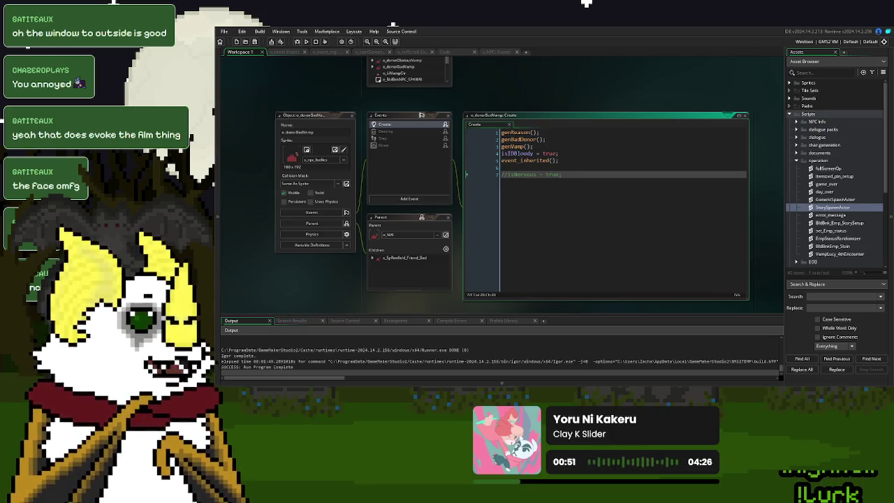
Step: Collapse all workspace windows and open the StorySpawnActor script
{"action": "left_click", "coordinate": [624, 165]}
{"action": "right_click", "coordinate": [619, 79]}
{"action": "mouse_move", "coordinate": [632, 94]}
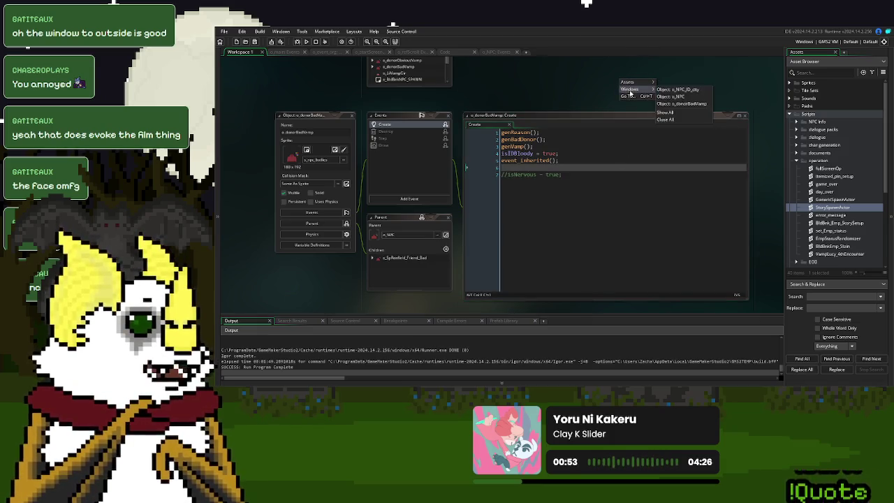
{"action": "left_click", "coordinate": [682, 119]}
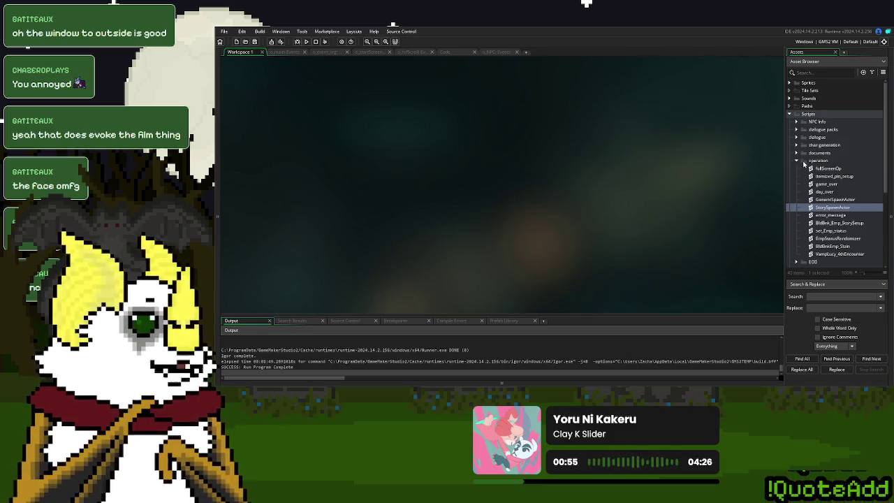
{"action": "double_click", "coordinate": [832, 208]}
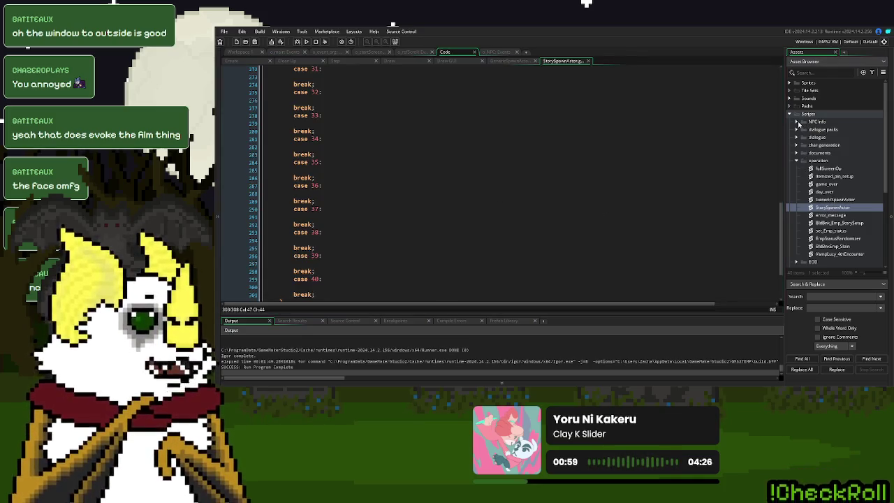
{"action": "scroll", "coordinate": [399, 158], "scroll_direction": "down", "scroll_amount": 3}
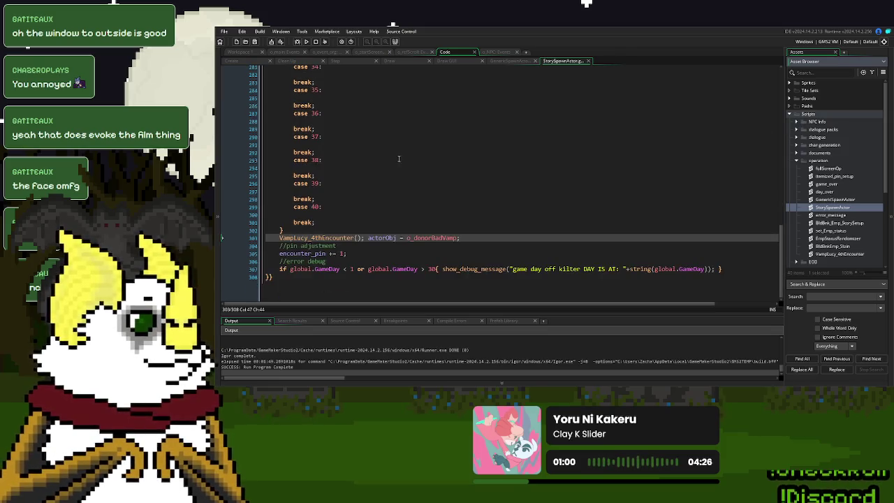
{"action": "scroll", "coordinate": [422, 240], "scroll_direction": "up", "scroll_amount": 1}
Step: Look up where o_donorBadVamp's isDBloody = true is used in o_NPC
{"action": "middle_click", "coordinate": [427, 241]}
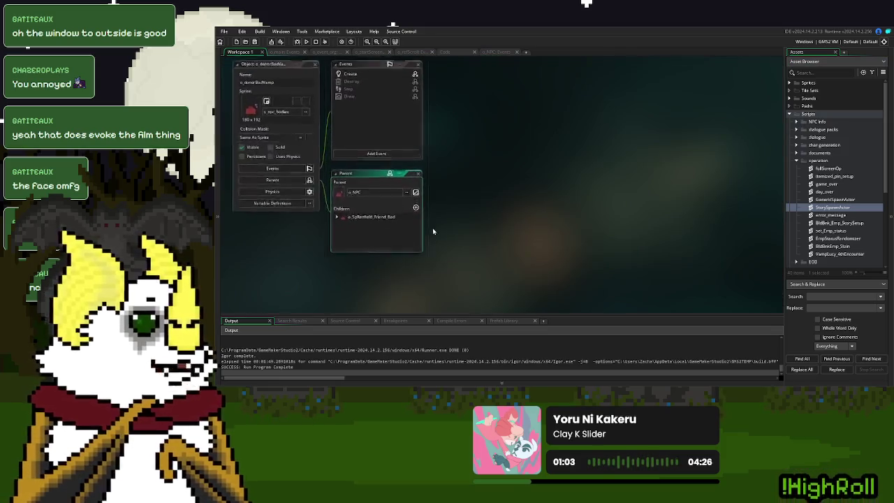
{"action": "left_click_drag", "start_coordinate": [546, 129], "coordinate": [477, 129]}
{"action": "middle_click", "coordinate": [479, 127]}
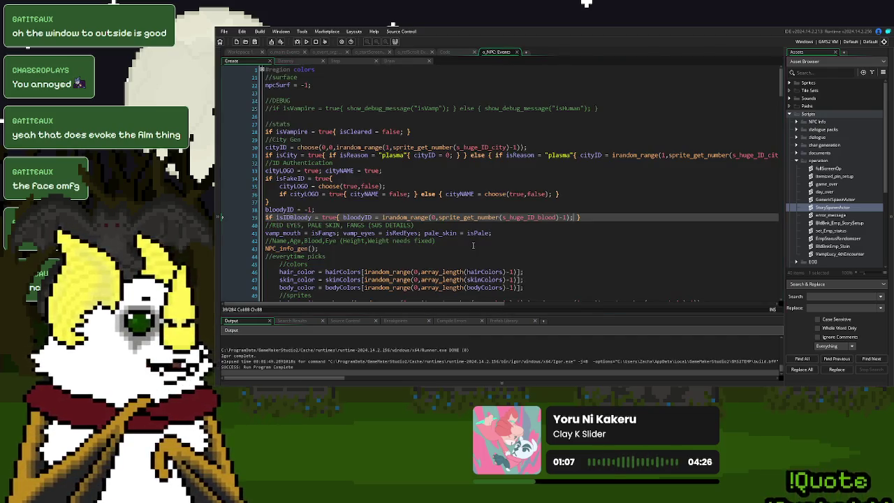
Step: Delete 'actorObj = o_donorBadVamp;' from line 303 of StorySpawnActor
{"action": "left_click", "coordinate": [447, 53]}
{"action": "left_click_drag", "start_coordinate": [459, 242], "coordinate": [368, 243]}
{"action": "key", "text": "BackSpace"}
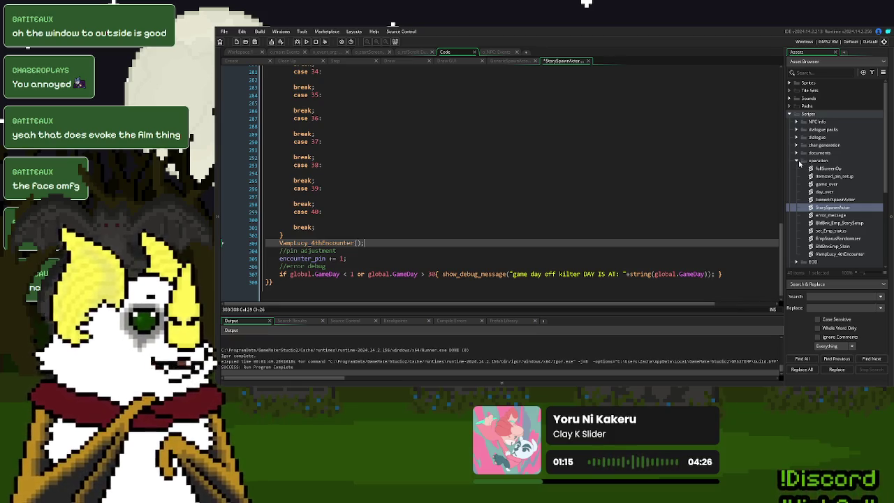
{"action": "left_click", "coordinate": [797, 161]}
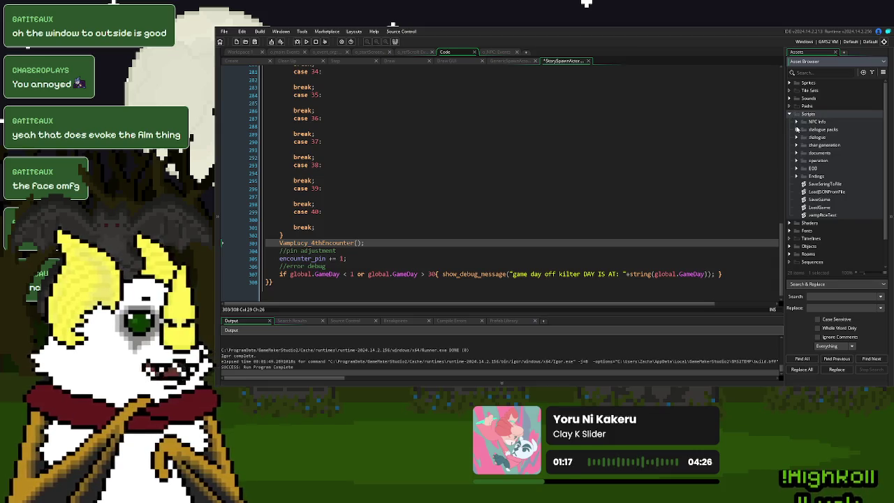
{"action": "left_click", "coordinate": [797, 122]}
{"action": "left_click", "coordinate": [797, 122]}
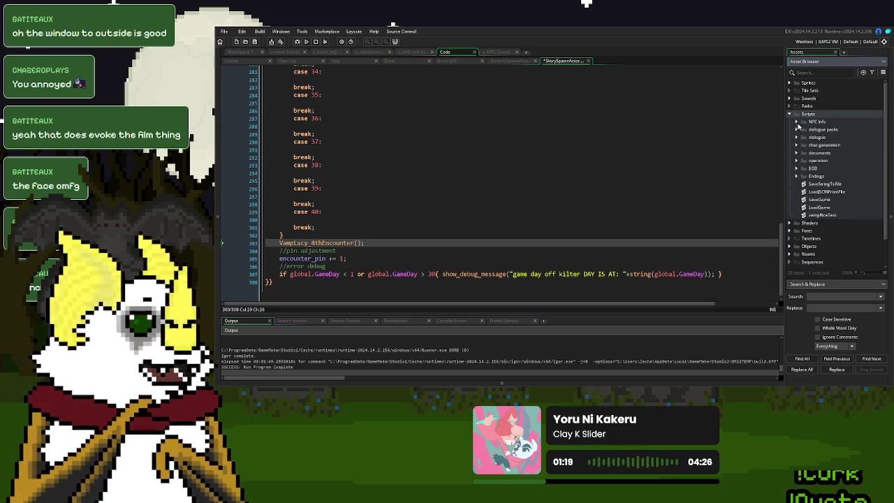
{"action": "left_click", "coordinate": [789, 114]}
{"action": "left_click", "coordinate": [790, 145]}
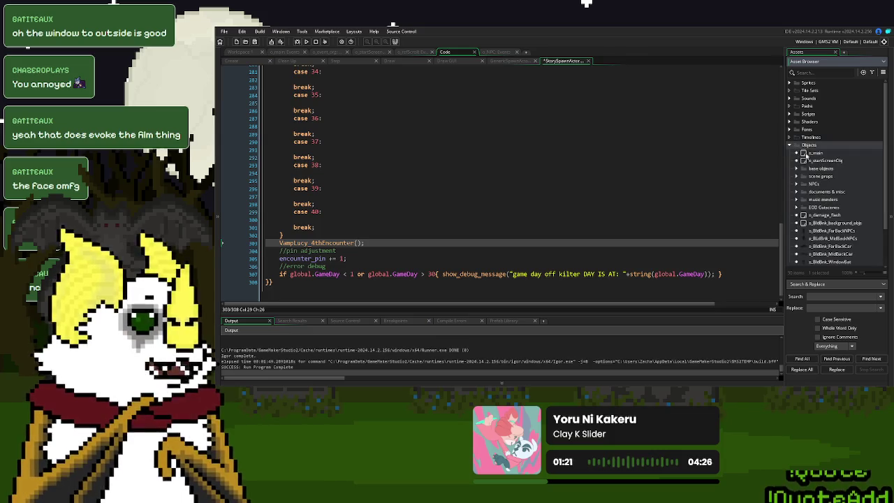
{"action": "left_click", "coordinate": [798, 169]}
{"action": "left_click", "coordinate": [797, 169]}
{"action": "left_click", "coordinate": [797, 184]}
{"action": "double_click", "coordinate": [823, 191]}
{"action": "double_click", "coordinate": [374, 95]}
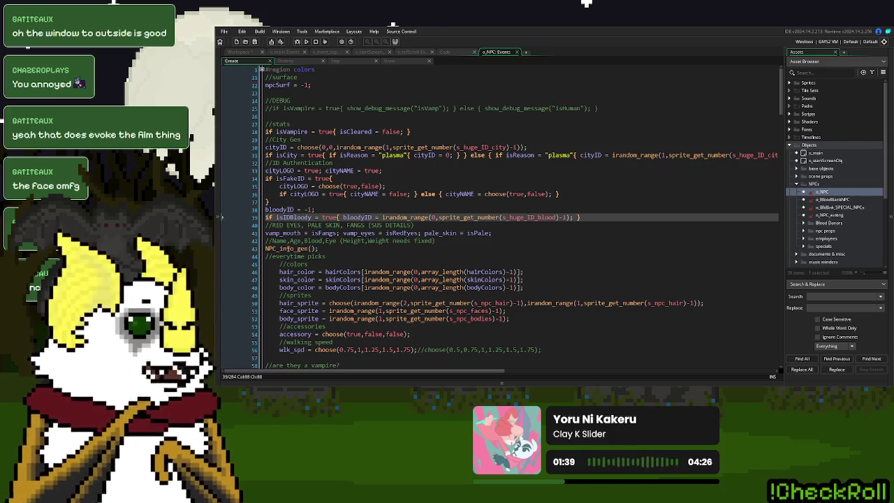
{"action": "middle_click", "coordinate": [289, 248]}
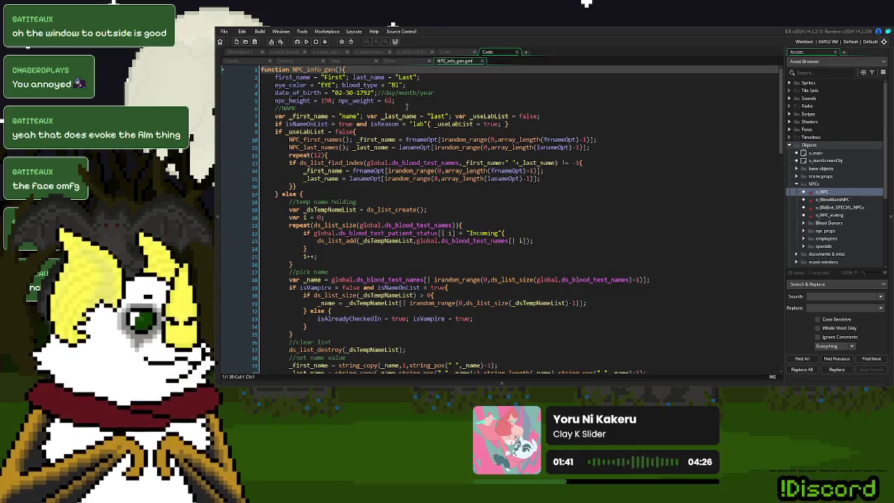
{"action": "scroll", "coordinate": [315, 174], "scroll_direction": "down", "scroll_amount": 12}
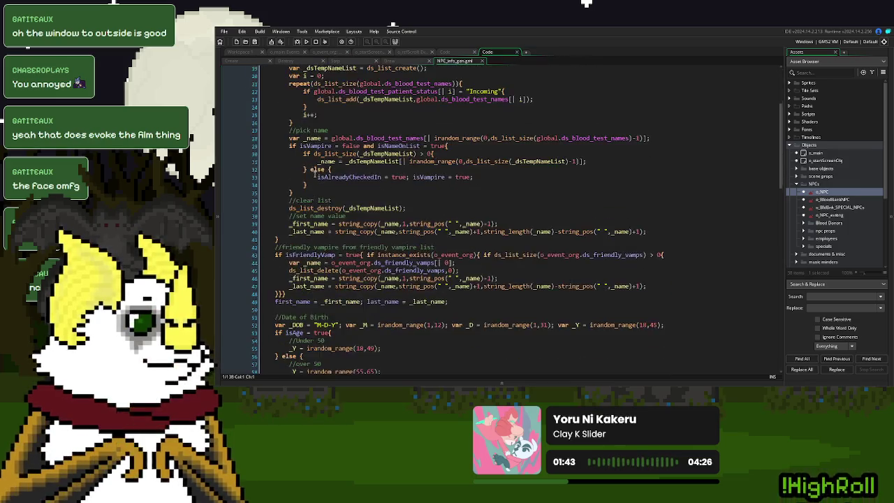
{"action": "scroll", "coordinate": [316, 176], "scroll_direction": "down", "scroll_amount": 9}
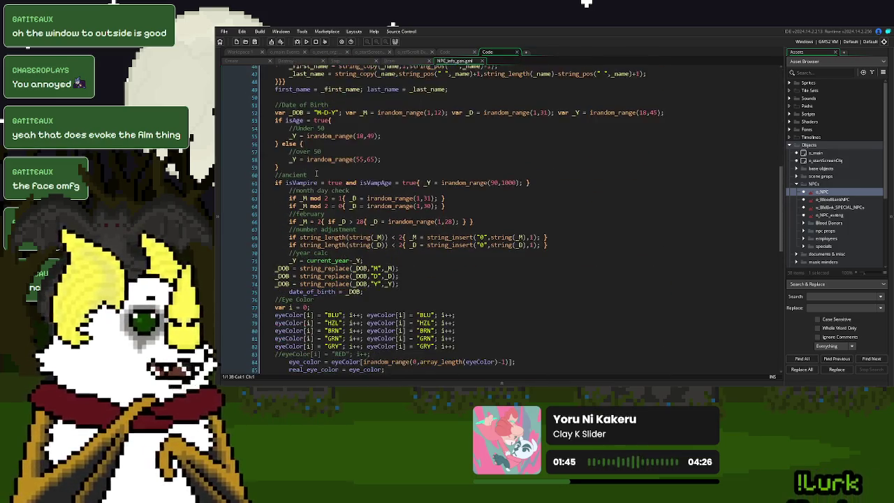
{"action": "scroll", "coordinate": [316, 174], "scroll_direction": "down", "scroll_amount": 6}
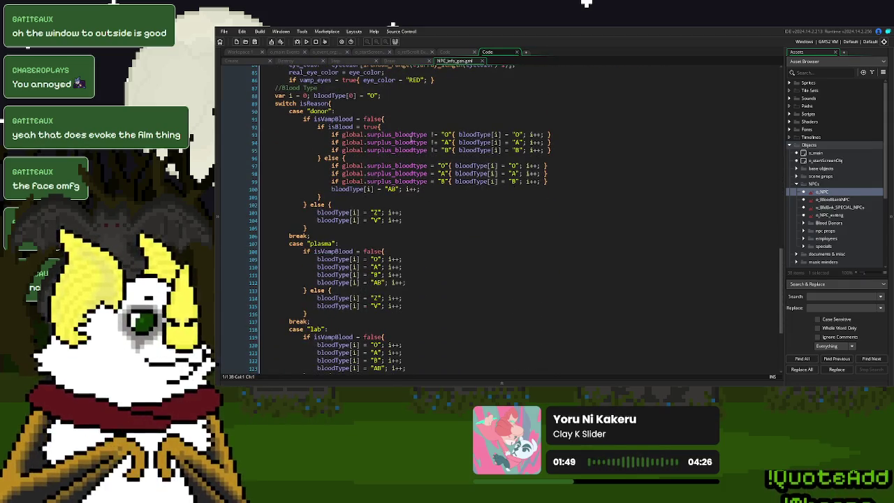
{"action": "double_click", "coordinate": [411, 134]}
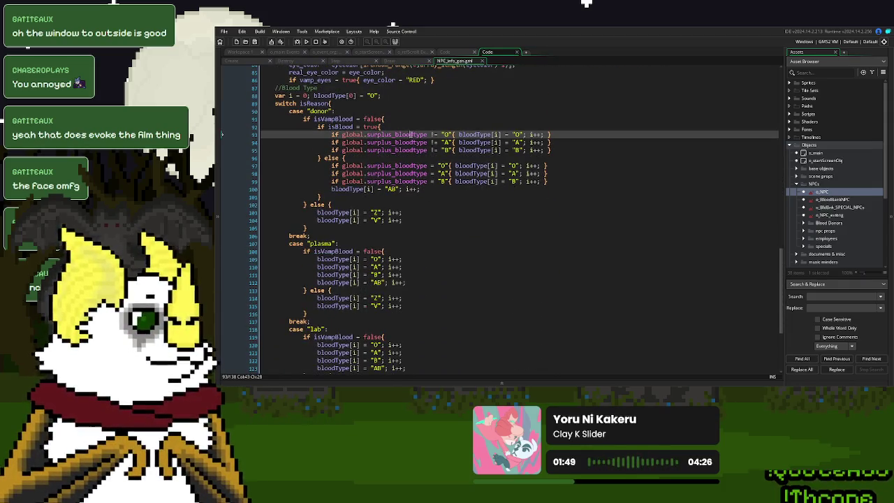
{"action": "left_click", "coordinate": [482, 203]}
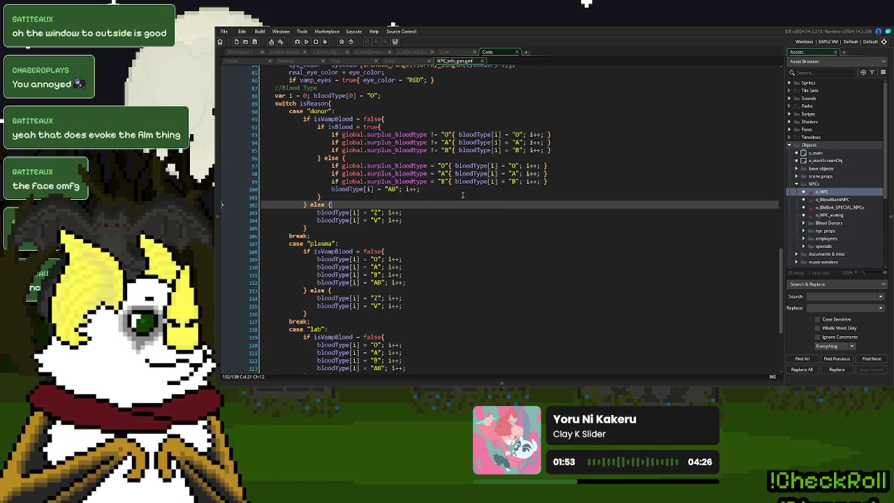
{"action": "mouse_move", "coordinate": [549, 182]}
{"action": "left_mouse_down"}
{"action": "mouse_move", "coordinate": [401, 157]}
{"action": "mouse_move", "coordinate": [332, 133]}
{"action": "left_mouse_up"}
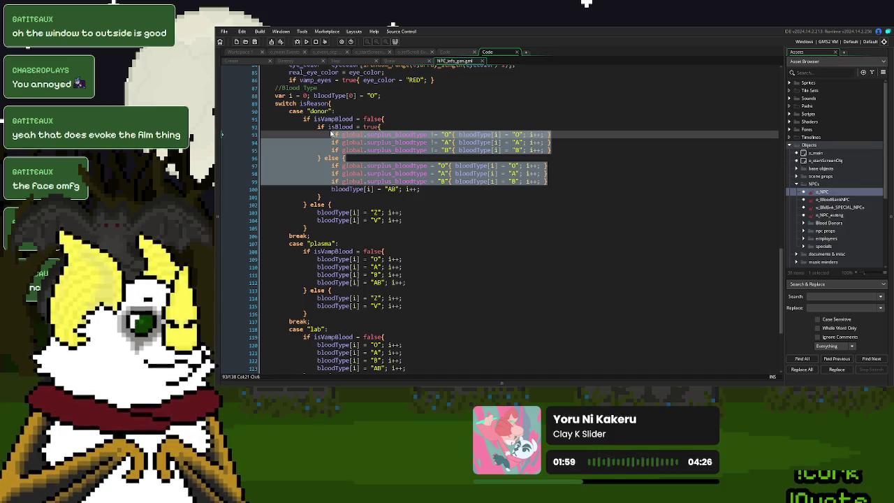
{"action": "left_click", "coordinate": [474, 174]}
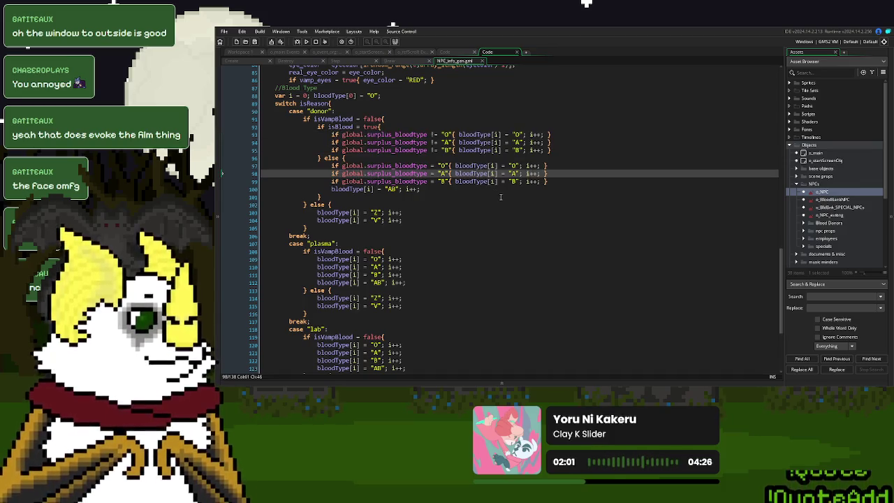
{"action": "left_click", "coordinate": [402, 134]}
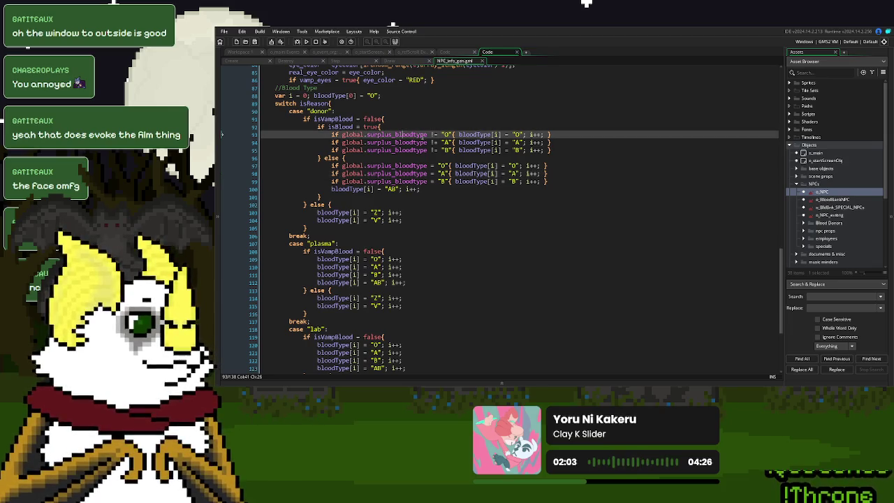
{"action": "left_click_drag", "start_coordinate": [427, 134], "coordinate": [341, 134]}
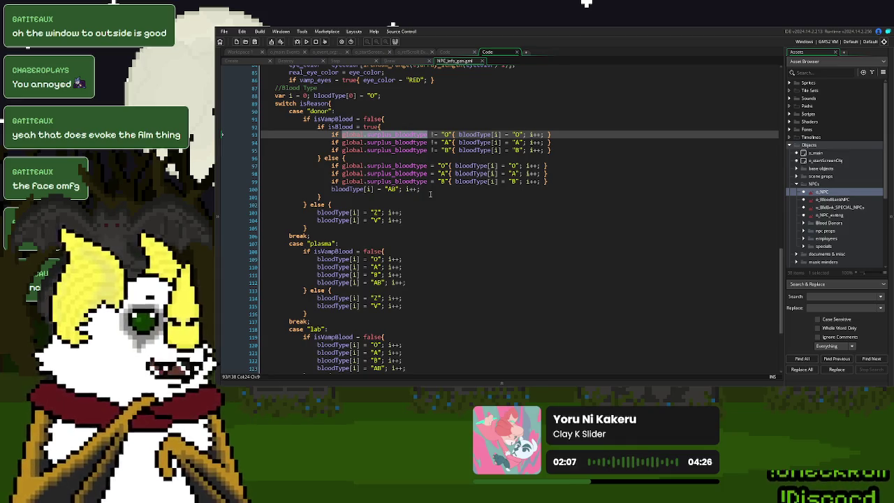
{"action": "left_click", "coordinate": [435, 158]}
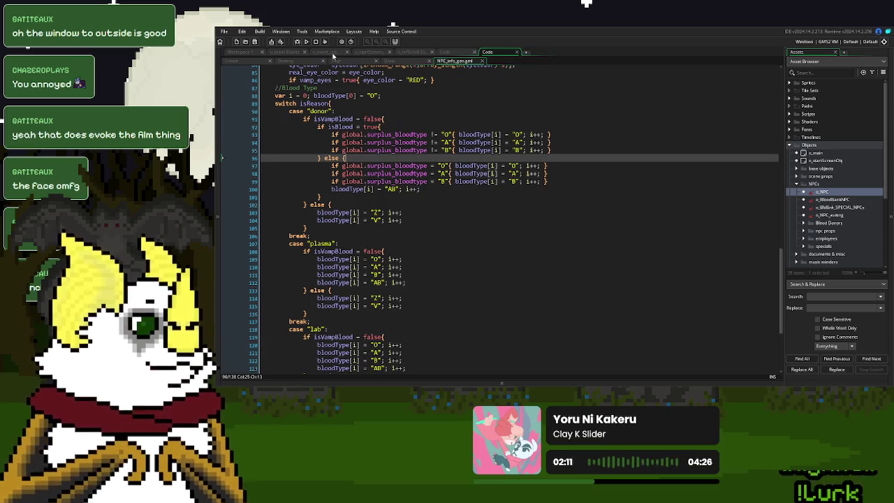
{"action": "left_click", "coordinate": [326, 56]}
{"action": "left_click", "coordinate": [247, 64]}
{"action": "scroll", "coordinate": [374, 189], "scroll_direction": "down", "scroll_amount": 20}
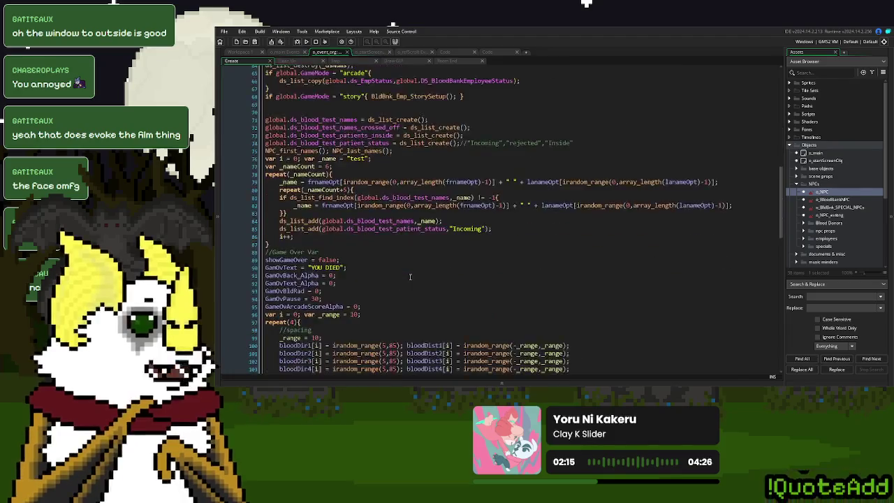
{"action": "scroll", "coordinate": [412, 276], "scroll_direction": "down", "scroll_amount": 17}
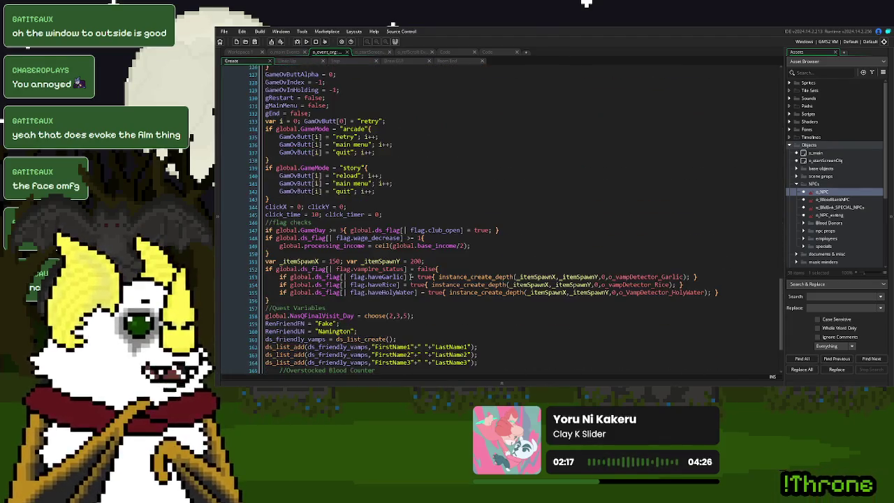
{"action": "scroll", "coordinate": [410, 276], "scroll_direction": "down", "scroll_amount": 1}
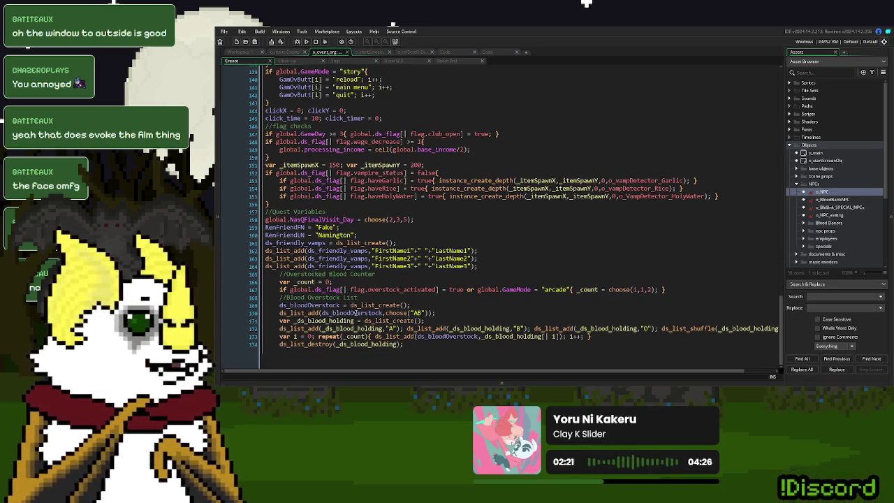
{"action": "left_click", "coordinate": [353, 316]}
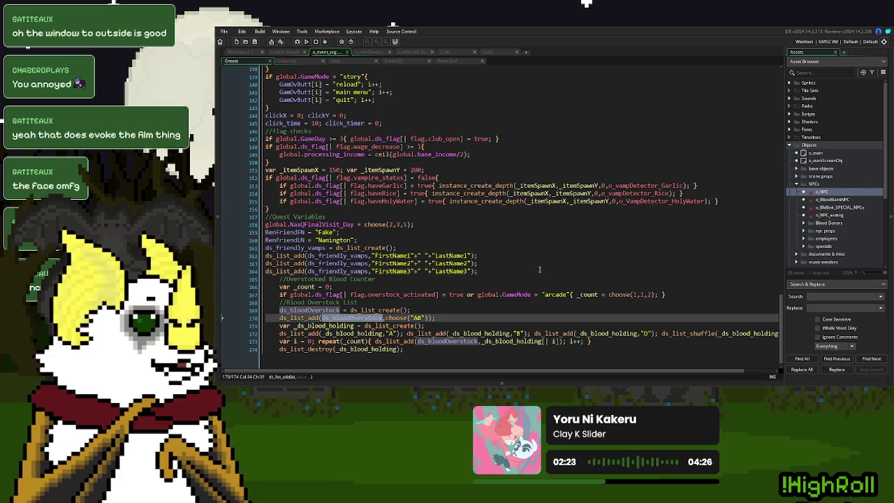
{"action": "left_click", "coordinate": [493, 52]}
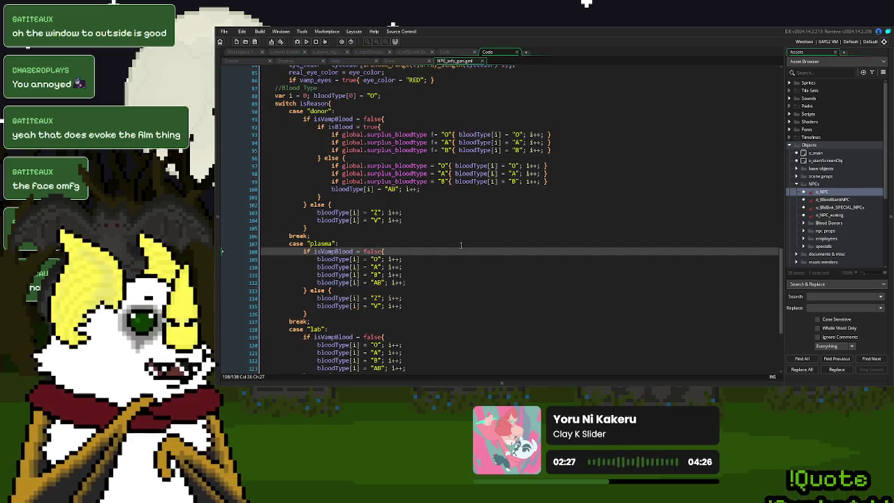
{"action": "scroll", "coordinate": [461, 245], "scroll_direction": "down", "scroll_amount": 5}
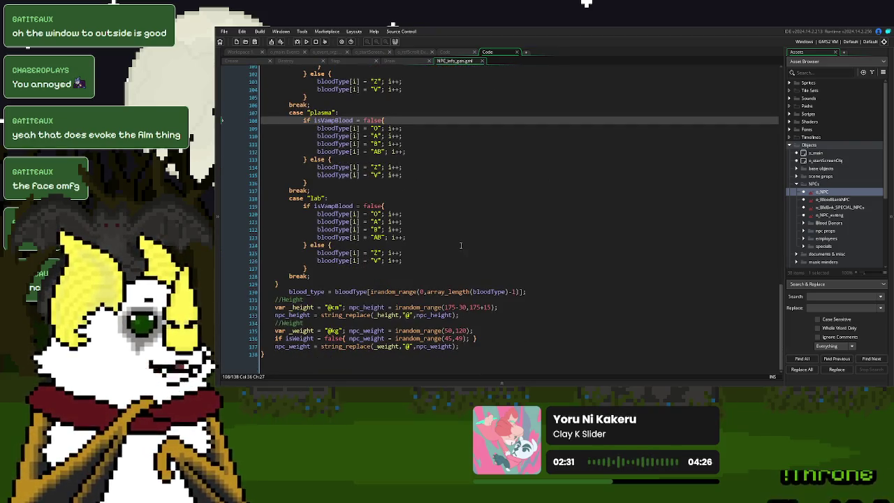
{"action": "scroll", "coordinate": [461, 245], "scroll_direction": "up", "scroll_amount": 3}
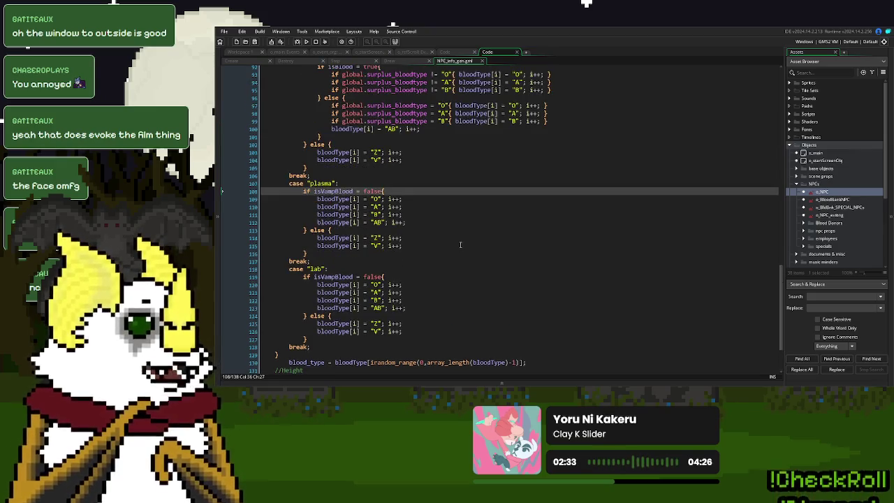
{"action": "scroll", "coordinate": [460, 245], "scroll_direction": "up", "scroll_amount": 3}
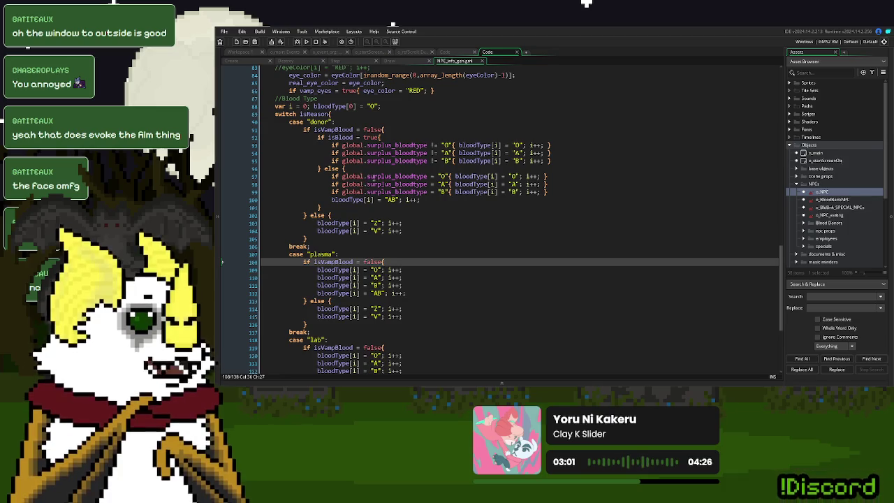
Step: Insert 'if instance_exists(o_event_org){' above the donor surplus blood-type checks
{"action": "left_click", "coordinate": [396, 105]}
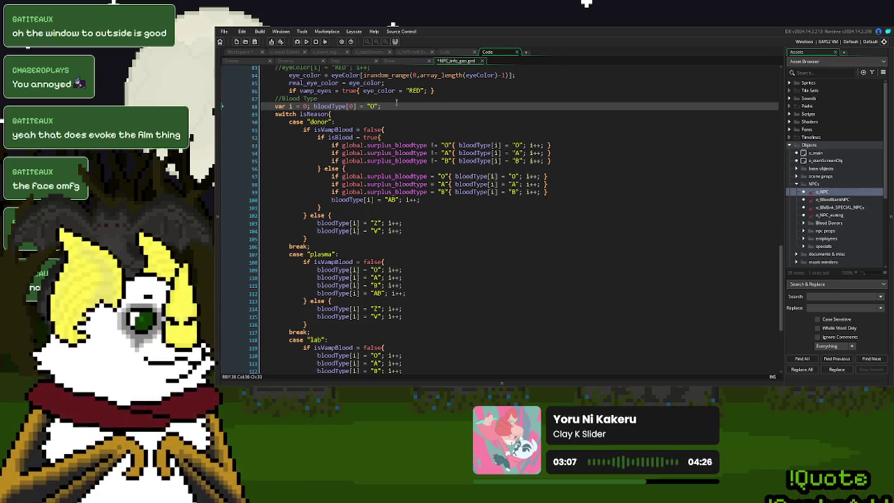
{"action": "left_click", "coordinate": [331, 146]}
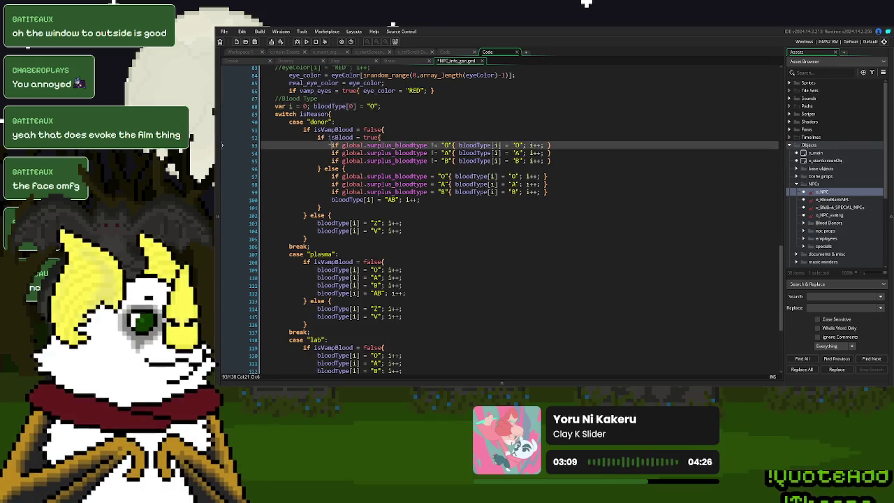
{"action": "key", "text": "Return"}
{"action": "key", "text": "Up"}
{"action": "type", "text": "if instance_e"}
{"action": "key", "text": "Return"}
{"action": "type", "text": "o_event_org"}
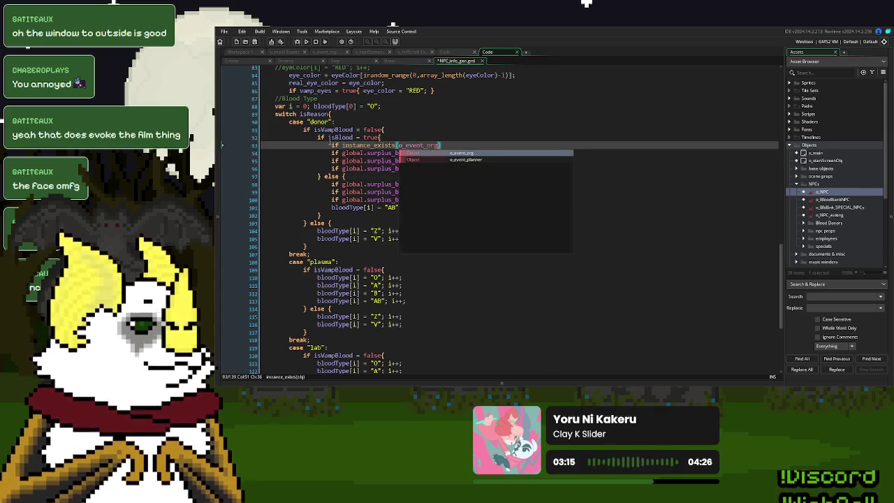
{"action": "type", "text": "){"}
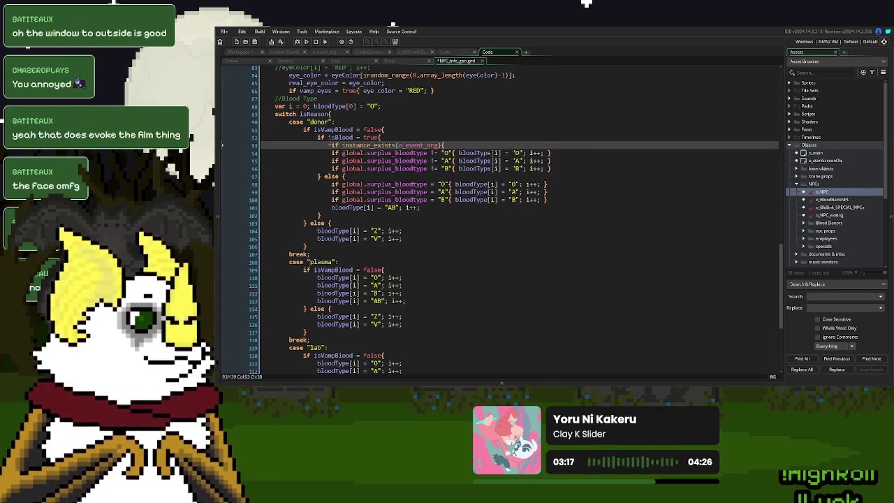
Step: Close the block with '}' after the B check and Tab-indent the O, A and B checks
{"action": "left_click", "coordinate": [563, 170]}
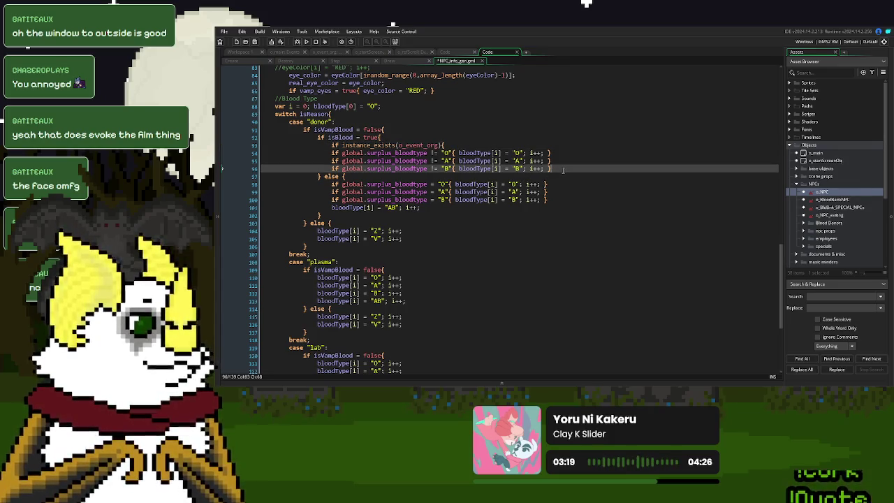
{"action": "key", "text": "Return"}
{"action": "type", "text": "}"}
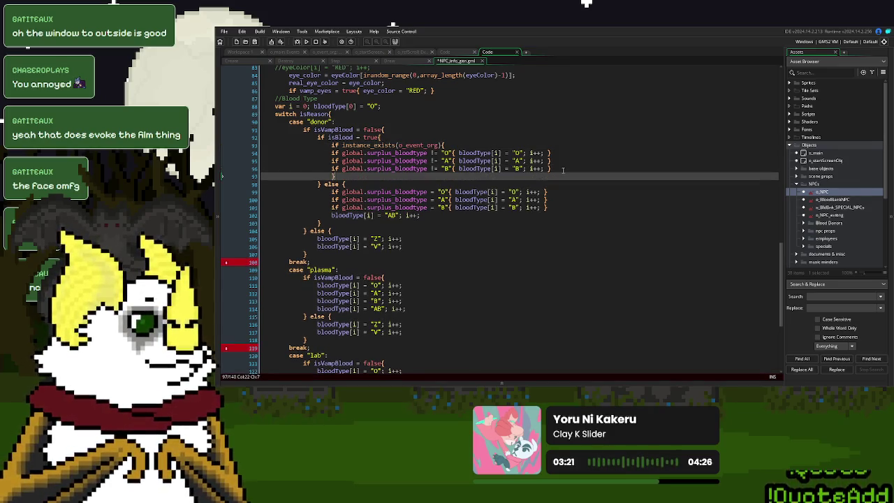
{"action": "left_click", "coordinate": [323, 168]}
{"action": "key", "text": "Tab"}
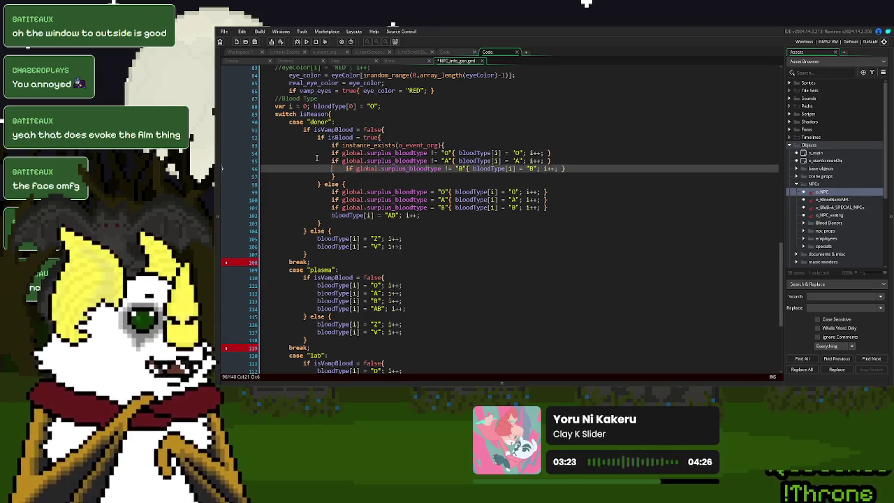
{"action": "left_click", "coordinate": [323, 160]}
{"action": "key", "text": "Tab"}
{"action": "left_click", "coordinate": [323, 152]}
{"action": "key", "text": "Tab"}
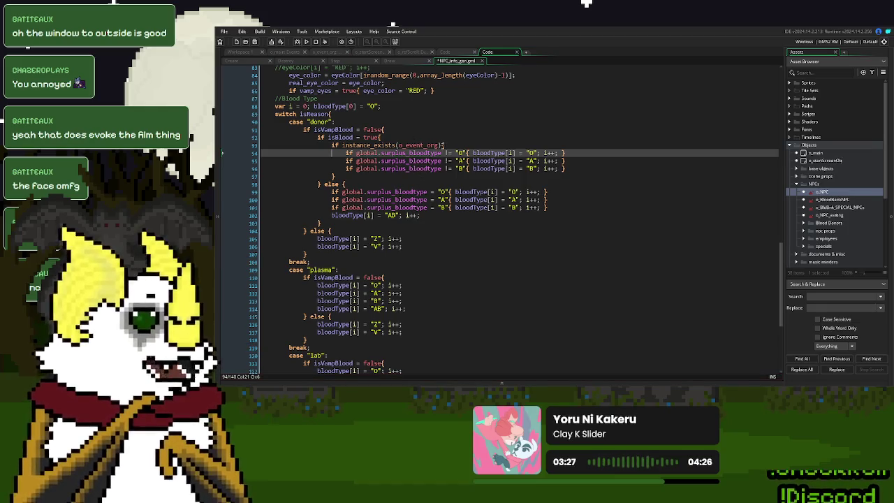
Step: Select the global.surplus_bloodtype O comparison on line 94
{"action": "left_click", "coordinate": [440, 152]}
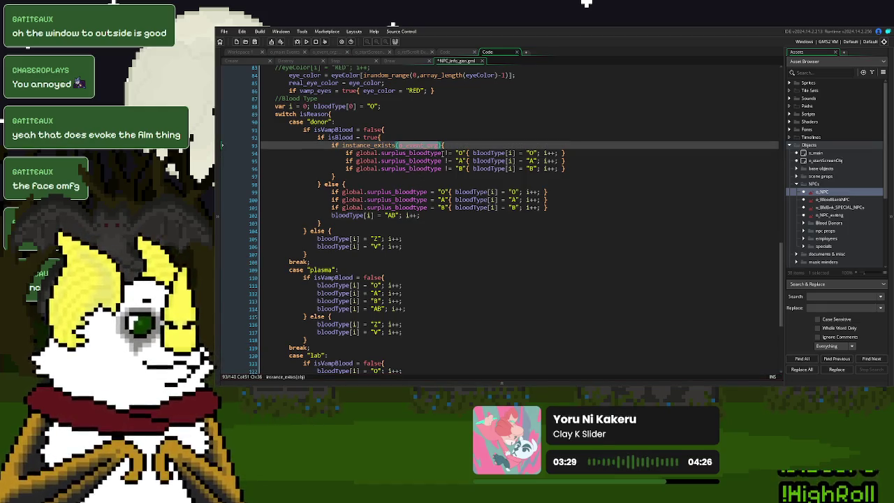
{"action": "left_click_drag", "start_coordinate": [441, 154], "coordinate": [357, 153]}
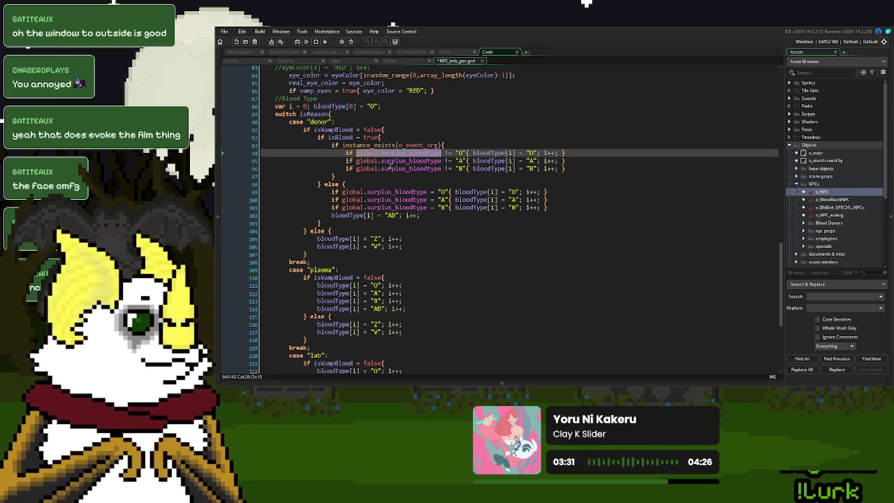
{"action": "left_click_drag", "start_coordinate": [467, 153], "coordinate": [358, 159]}
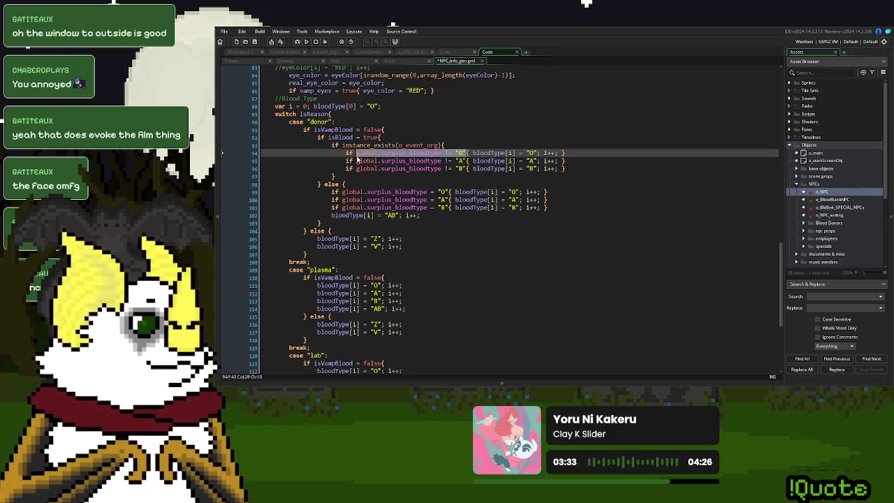
Step: Rewrite line 94's condition as ds_list_find_index(o_event_org.ds_bloodOverstock,"O") = -1
{"action": "type", "text": "ds_list_e"}
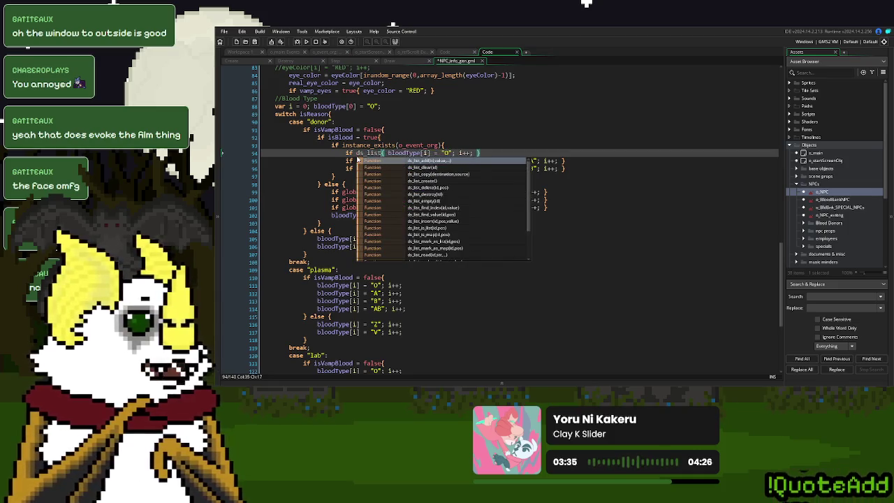
{"action": "key", "text": "BackSpace"}
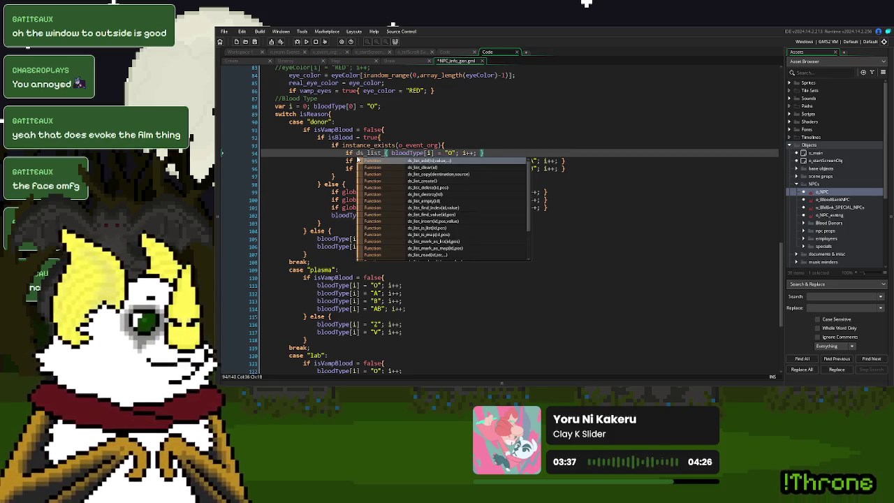
{"action": "type", "text": "find_index("}
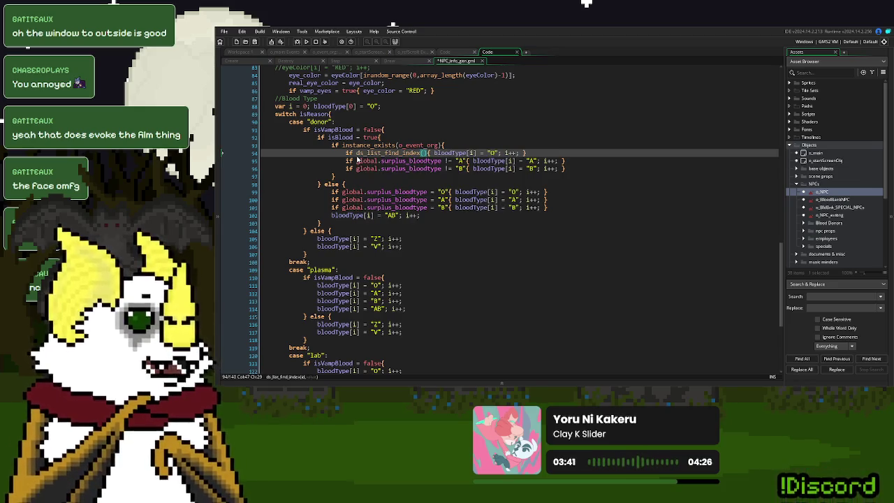
{"action": "type", "text": "o_event_org.DS_o"}
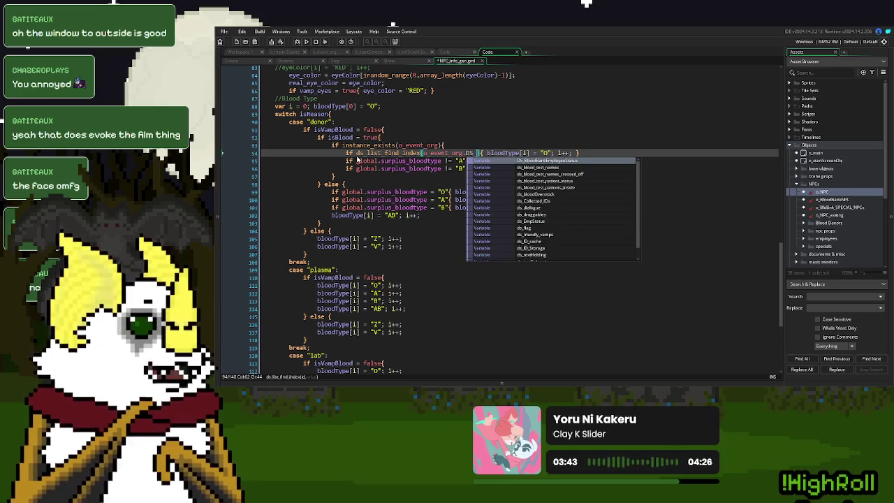
{"action": "key", "text": "BackSpace"}
{"action": "key", "text": "BackSpace"}
{"action": "key", "text": "BackSpace"}
{"action": "type", "text": "ds_"}
{"action": "key", "text": "BackSpace"}
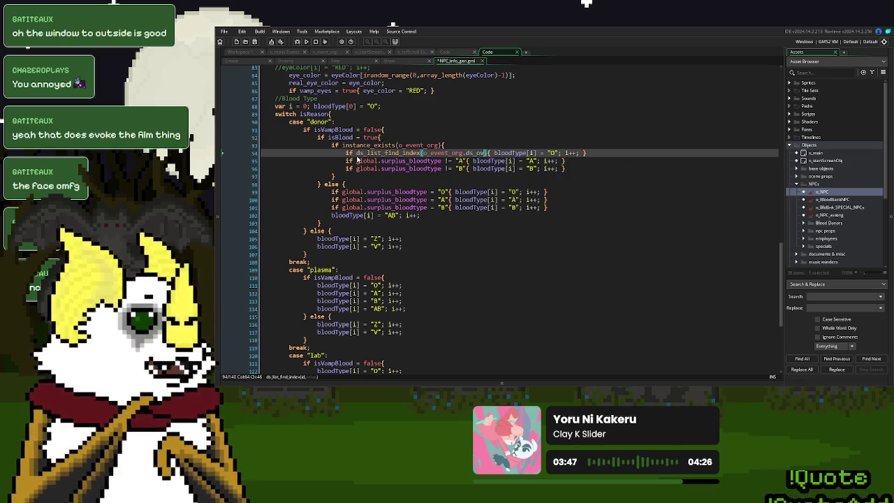
{"action": "type", "text": "O"}
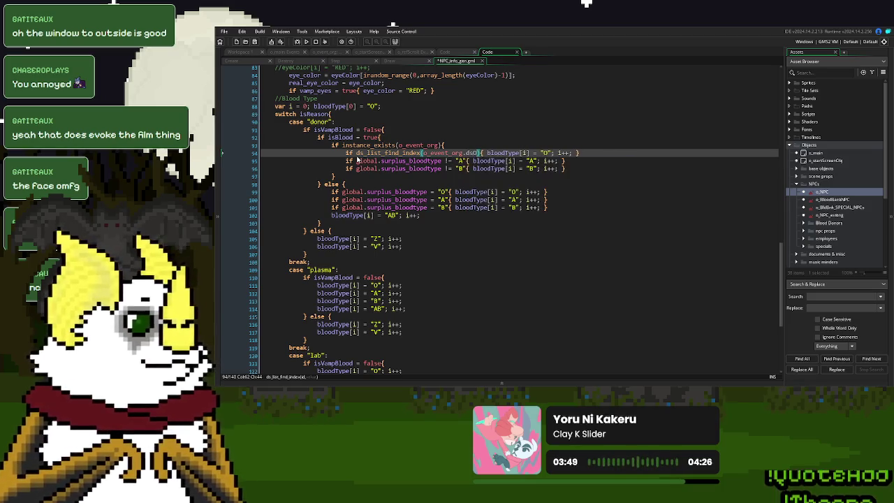
{"action": "key", "text": "BackSpace"}
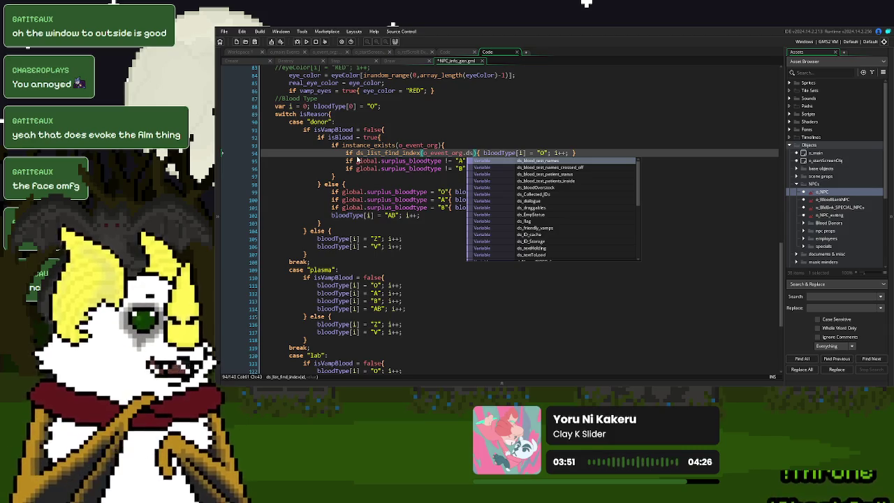
{"action": "key", "text": "Down"}
{"action": "key", "text": "Down"}
{"action": "key", "text": "Down"}
{"action": "key", "text": "Return"}
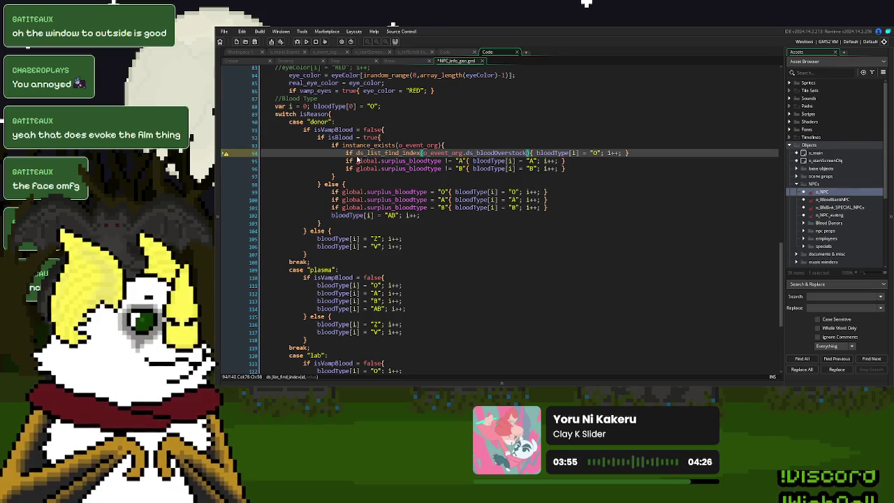
{"action": "type", "text": ",\"O\""}
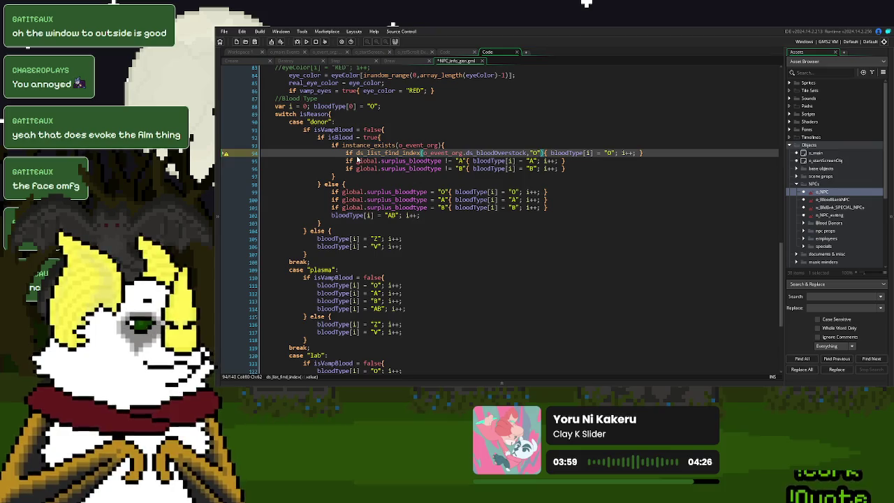
{"action": "type", "text": ")"}
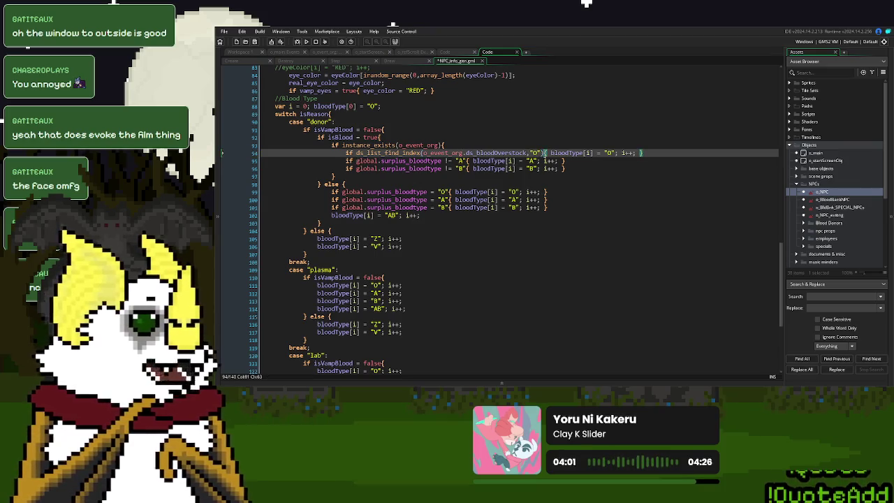
{"action": "type", "text": " !="}
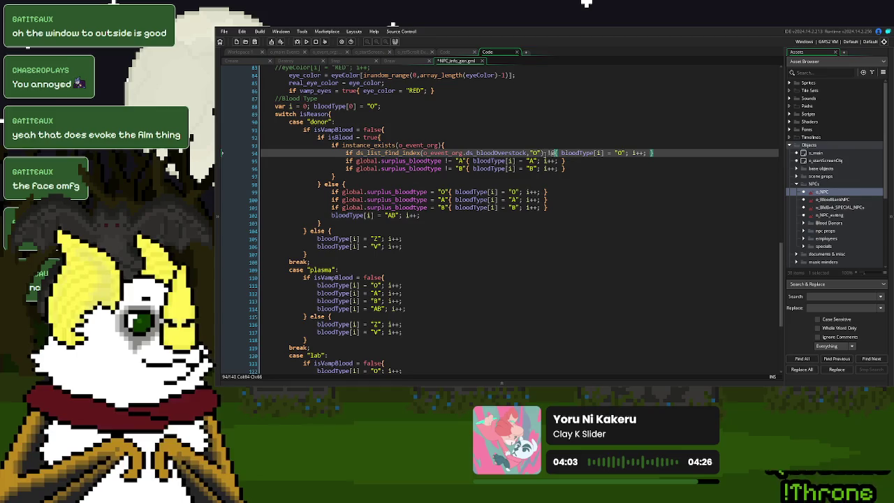
{"action": "type", "text": " -1"}
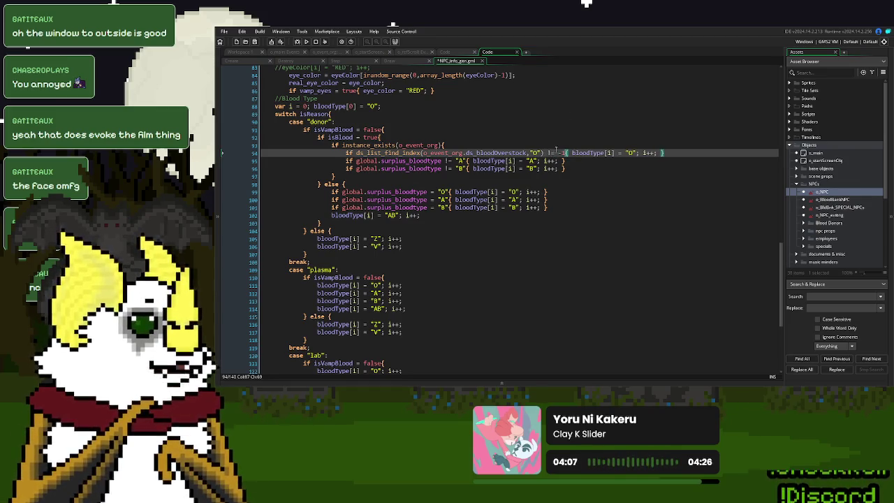
{"action": "left_click", "coordinate": [550, 151]}
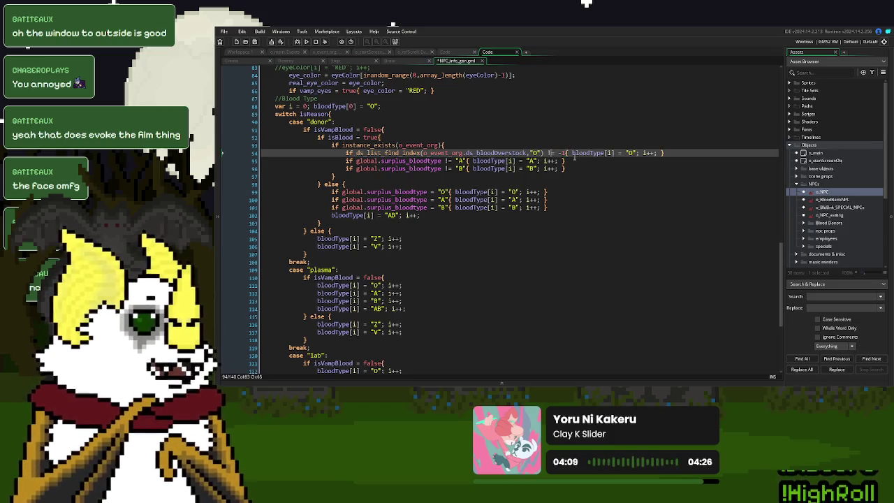
{"action": "key", "text": "BackSpace"}
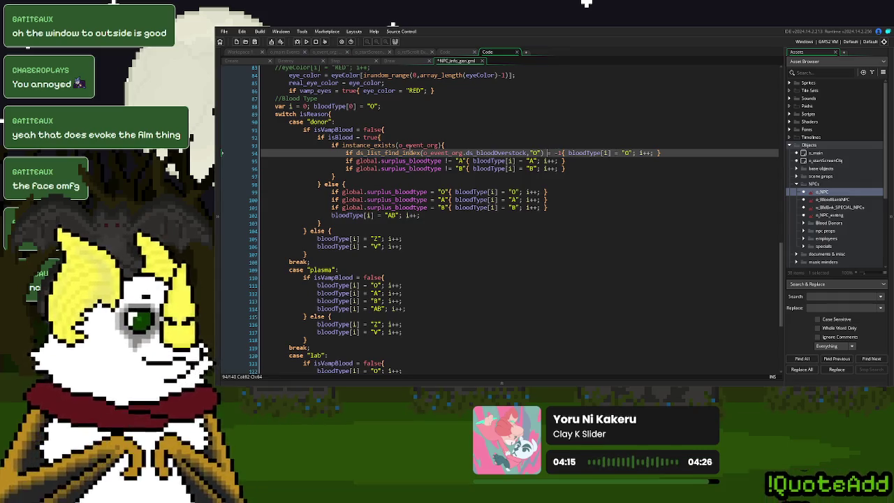
Step: Paste that list check over the A and B conditions on lines 95–96, changing line 96's type to "B"
{"action": "left_click_drag", "start_coordinate": [568, 153], "coordinate": [345, 152]}
{"action": "key", "text": "ctrl+c"}
{"action": "left_click_drag", "start_coordinate": [475, 161], "coordinate": [347, 163]}
{"action": "key", "text": "ctrl+v"}
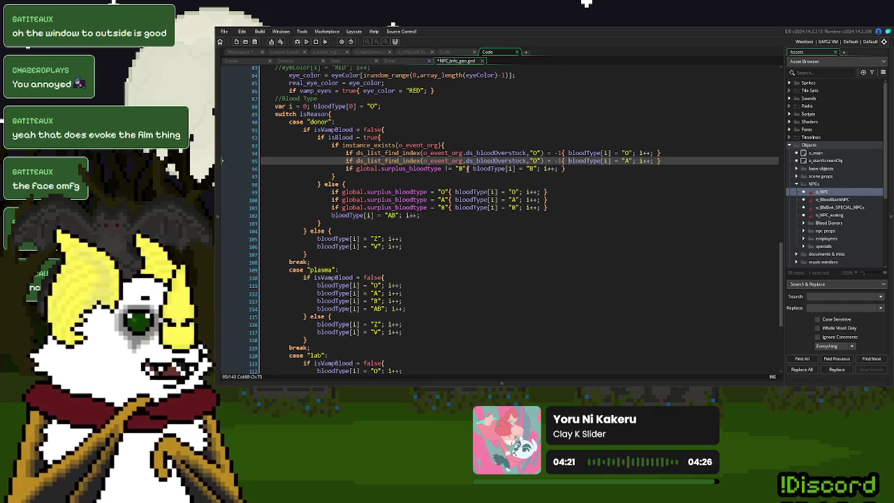
{"action": "left_click_drag", "start_coordinate": [475, 169], "coordinate": [347, 171]}
{"action": "key", "text": "ctrl+v"}
{"action": "left_click", "coordinate": [533, 161]}
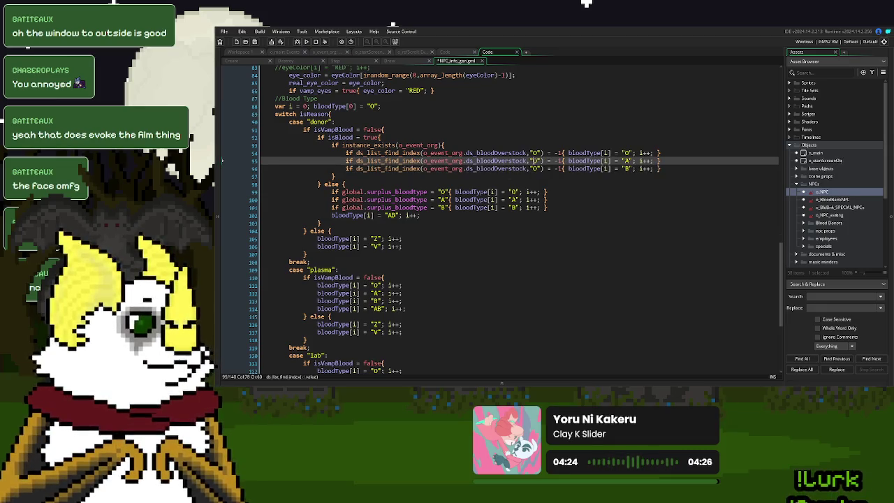
{"action": "key", "text": "Down"}
{"action": "key", "text": "Down"}
{"action": "double_click", "coordinate": [534, 169]}
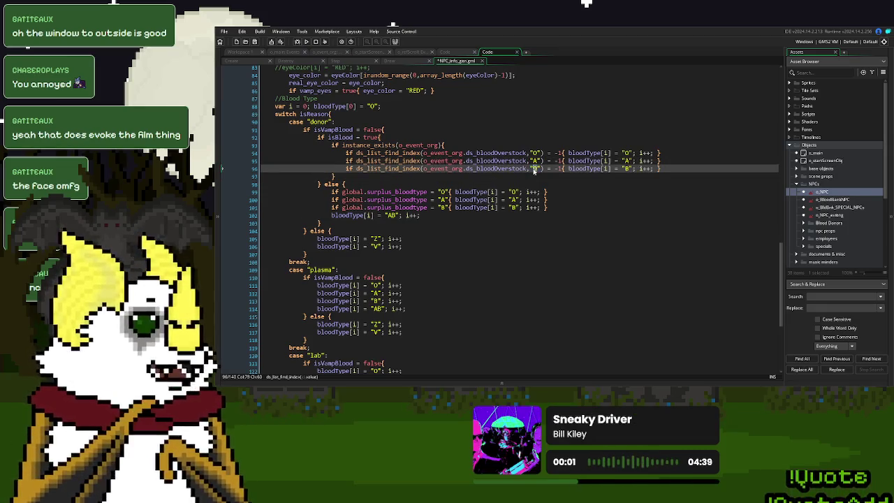
{"action": "type", "text": "B"}
{"action": "left_click_drag", "start_coordinate": [454, 191], "coordinate": [332, 195]}
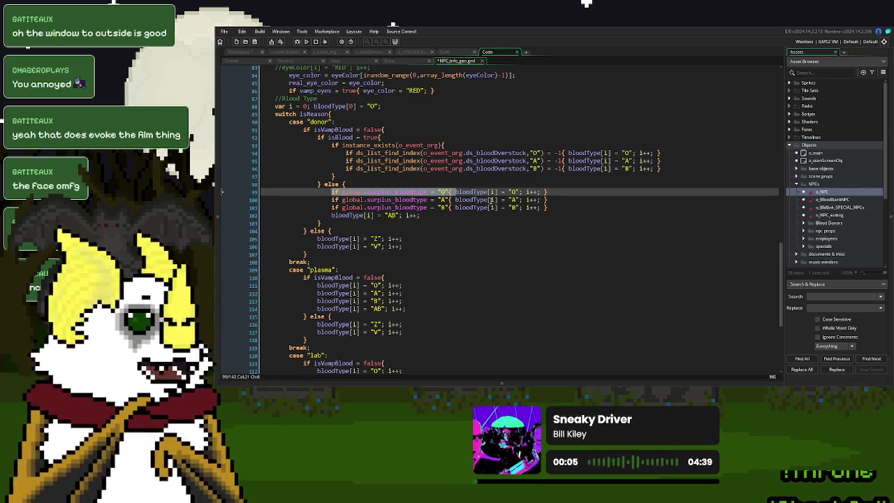
{"action": "left_click", "coordinate": [570, 153]}
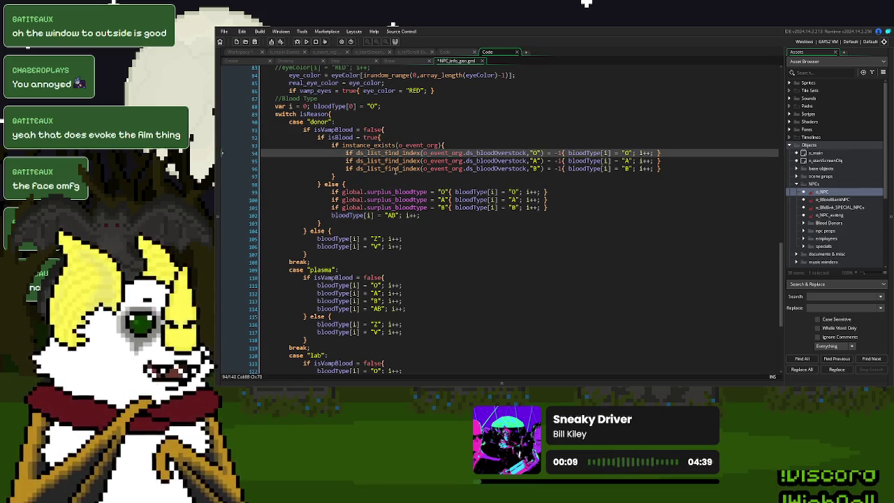
{"action": "left_click", "coordinate": [456, 191]}
{"action": "left_click_drag", "start_coordinate": [454, 191], "coordinate": [342, 192]}
{"action": "key", "text": "ctrl+v"}
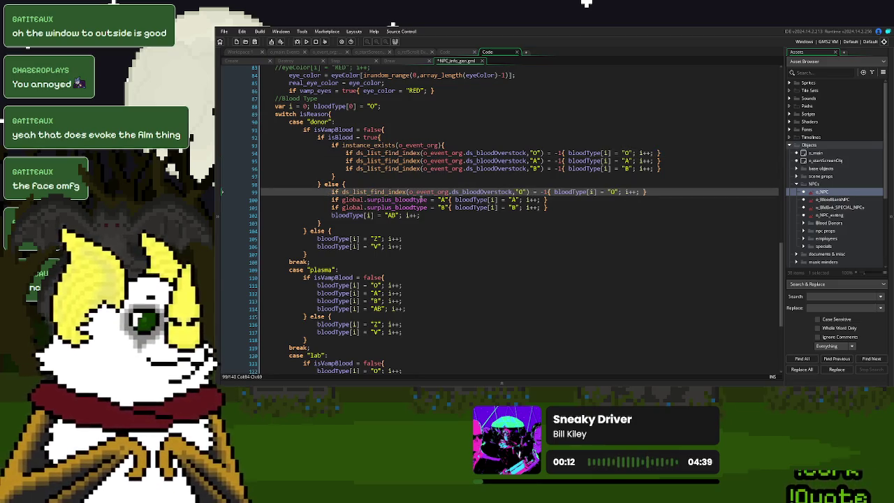
{"action": "type", "text": "!"}
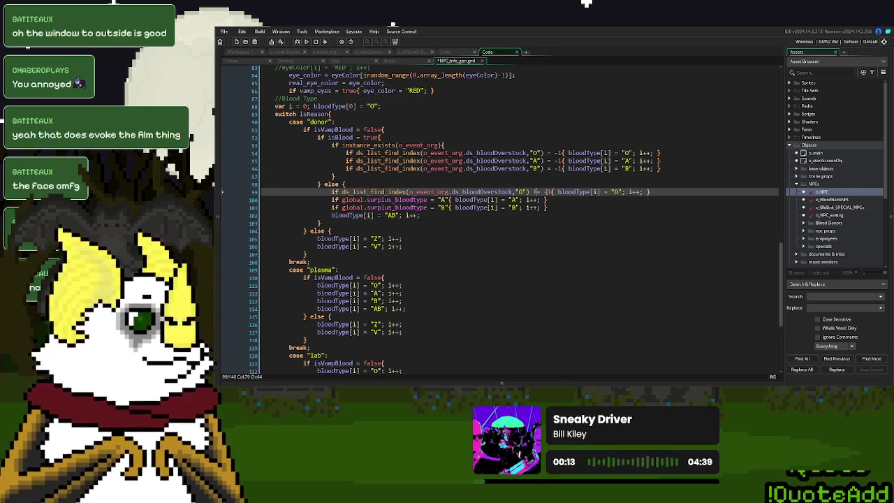
{"action": "left_click_drag", "start_coordinate": [559, 191], "coordinate": [331, 195]}
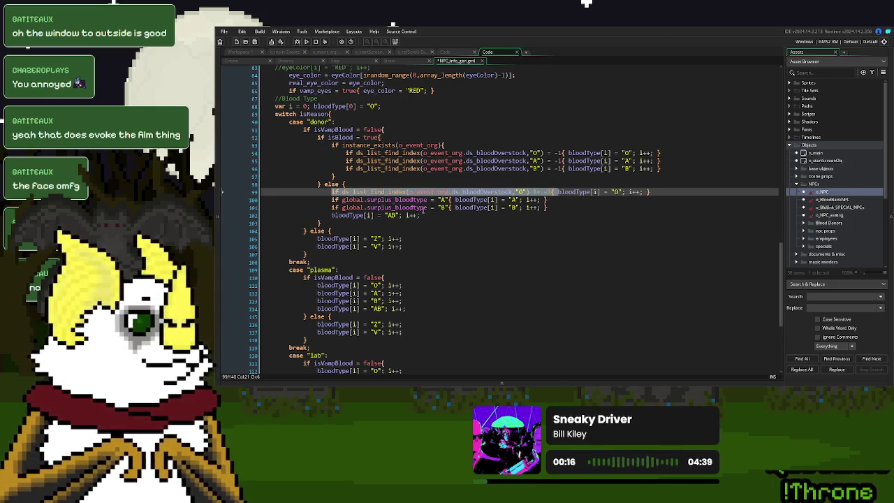
{"action": "left_click_drag", "start_coordinate": [455, 200], "coordinate": [331, 200]}
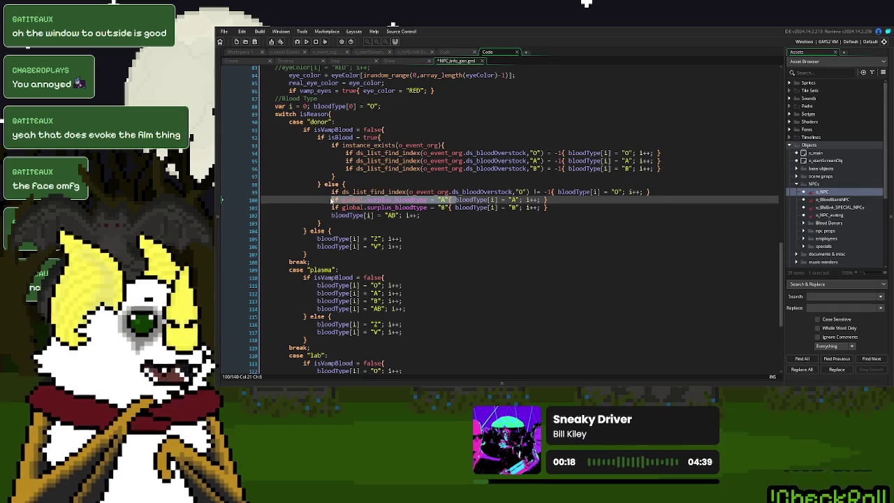
{"action": "type", "text": "if ds_list_find_index(o_event_org.ds_bloodOverstock,\"O\") != -1{"}
{"action": "left_click_drag", "start_coordinate": [458, 208], "coordinate": [331, 209]}
{"action": "type", "text": "if ds_list_find_index(o_event_org.ds_bloodOverstock,\"O\") != -1{"}
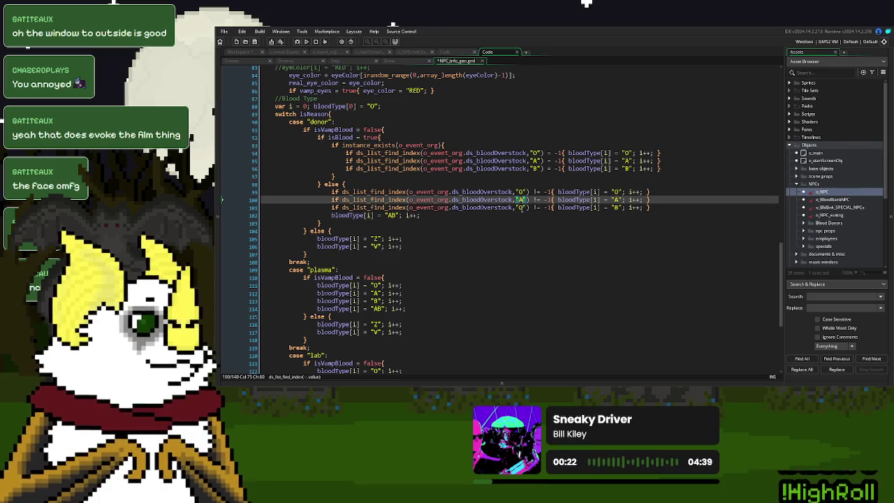
{"action": "left_click", "coordinate": [521, 208]}
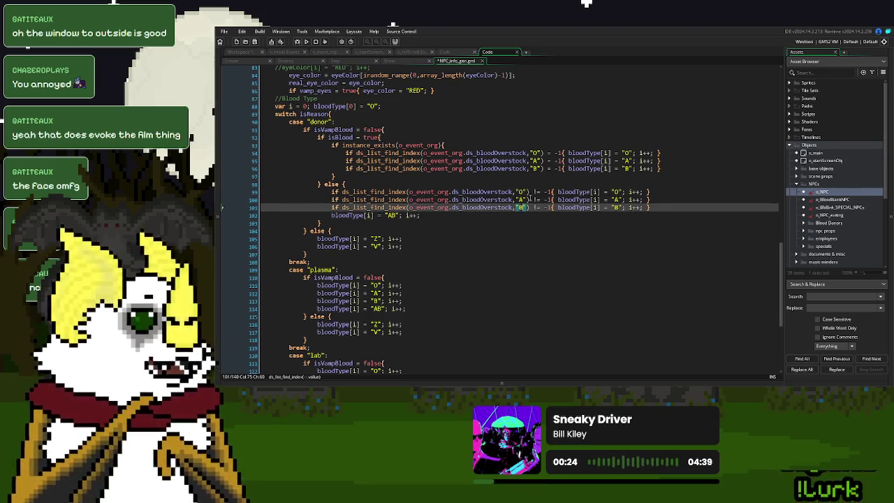
{"action": "left_click", "coordinate": [542, 161]}
{"action": "left_click_drag", "start_coordinate": [455, 144], "coordinate": [332, 144]}
{"action": "key", "text": "ctrl+c"}
{"action": "left_click", "coordinate": [331, 190]}
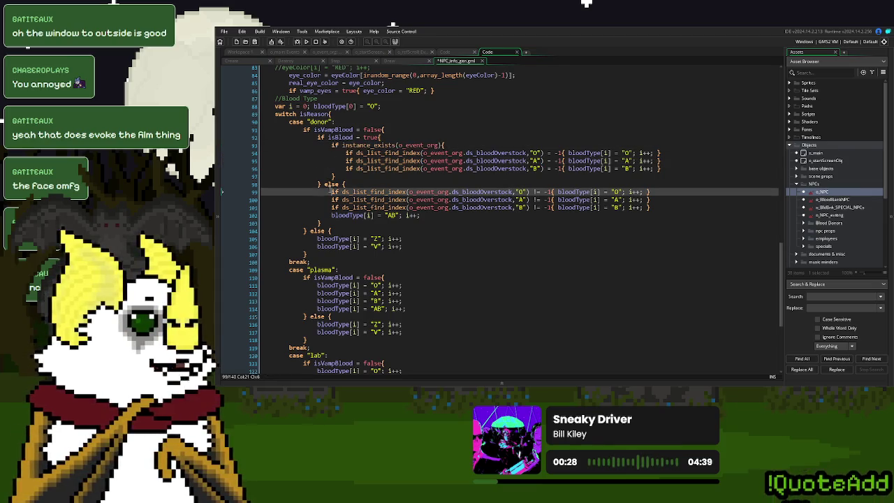
{"action": "key", "text": "Return"}
{"action": "key", "text": "Up"}
{"action": "key", "text": "ctrl+v"}
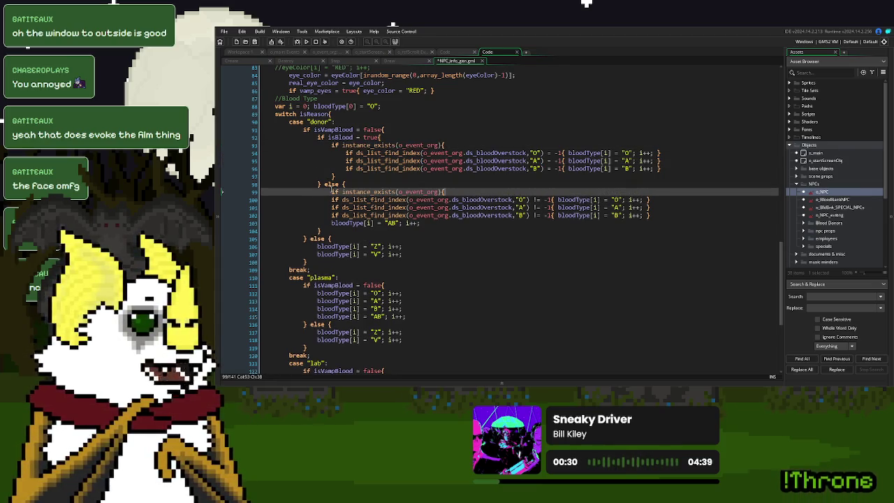
{"action": "left_click", "coordinate": [667, 223]}
{"action": "left_click", "coordinate": [667, 215]}
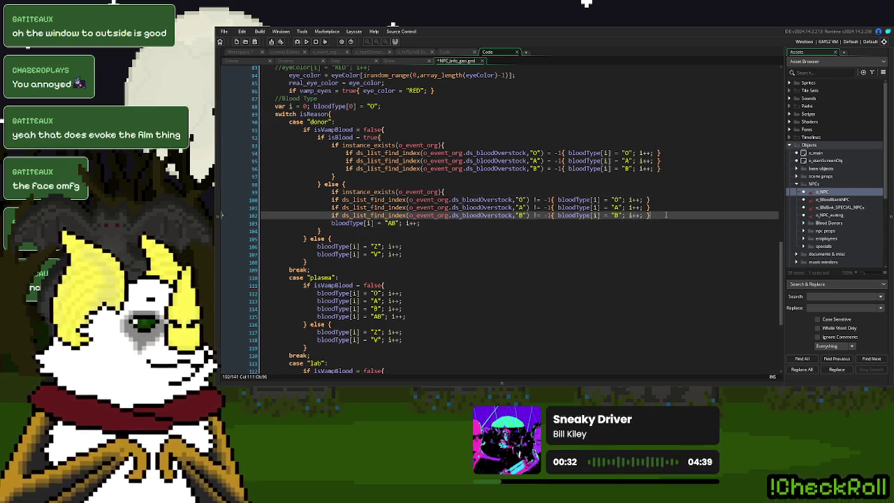
{"action": "key", "text": "Return"}
{"action": "type", "text": "}"}
{"action": "key", "text": "Up"}
{"action": "key", "text": "Home"}
{"action": "key", "text": "Tab"}
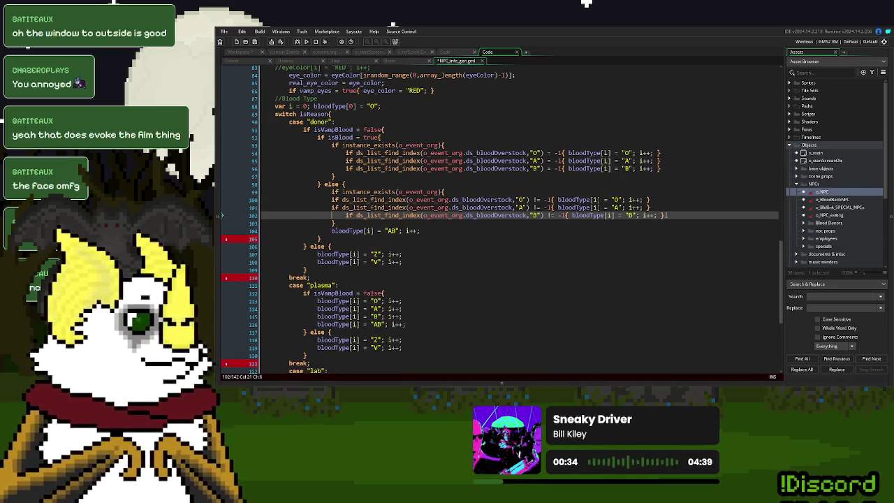
{"action": "key", "text": "Up"}
{"action": "key", "text": "Home"}
{"action": "key", "text": "Tab"}
{"action": "key", "text": "Up"}
{"action": "key", "text": "Home"}
{"action": "key", "text": "Tab"}
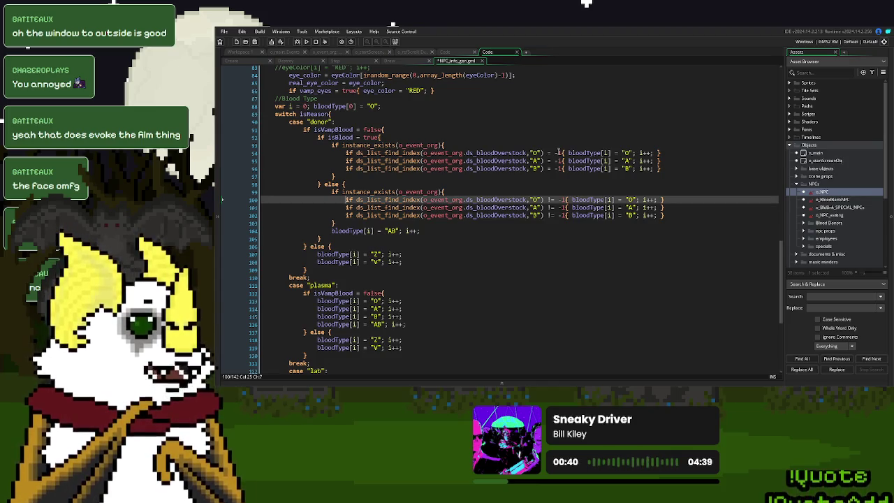
{"action": "left_click", "coordinate": [344, 153]}
{"action": "left_click_drag", "start_coordinate": [344, 153], "coordinate": [591, 154]}
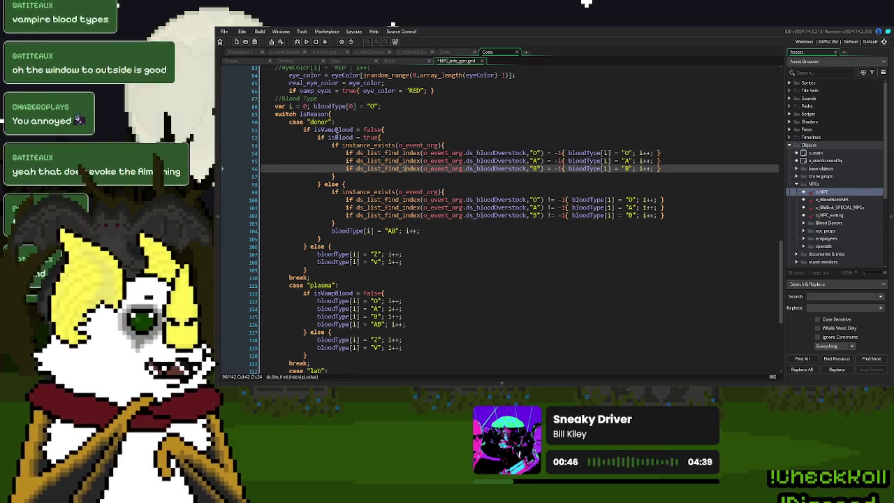
{"action": "double_click", "coordinate": [339, 137]}
{"action": "double_click", "coordinate": [626, 153]}
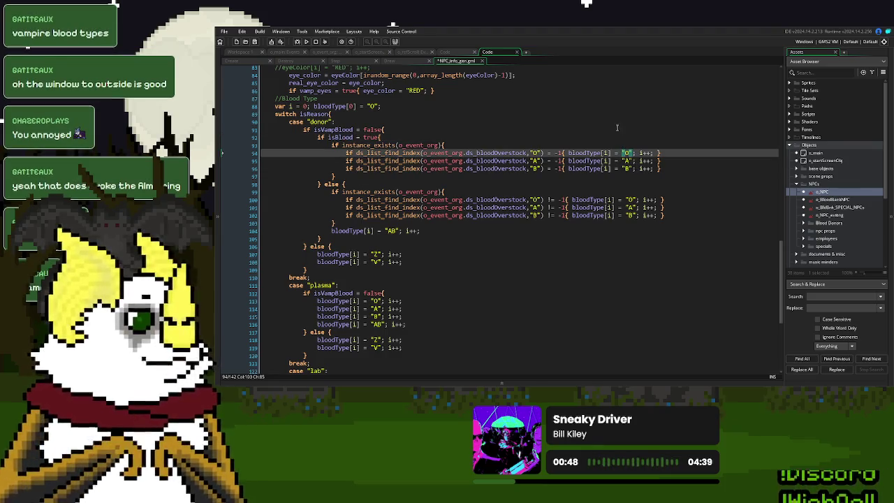
{"action": "left_click", "coordinate": [353, 192]}
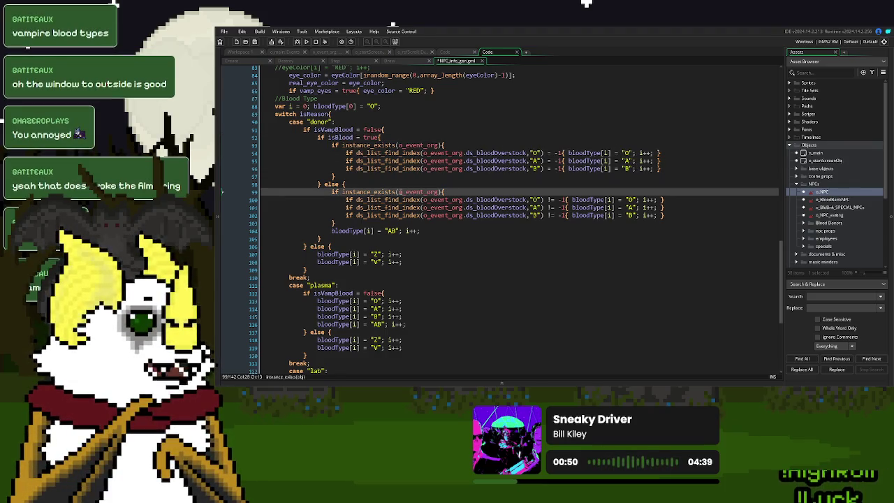
{"action": "left_click_drag", "start_coordinate": [548, 200], "coordinate": [562, 201]}
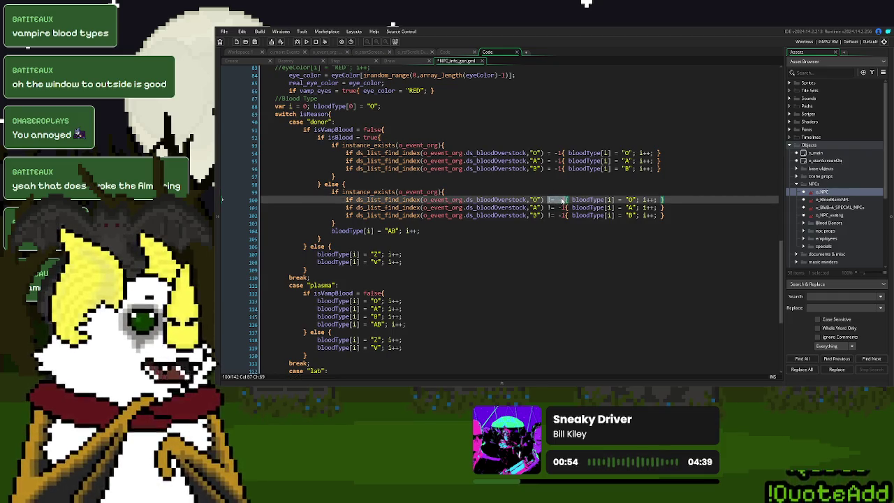
{"action": "double_click", "coordinate": [627, 200]}
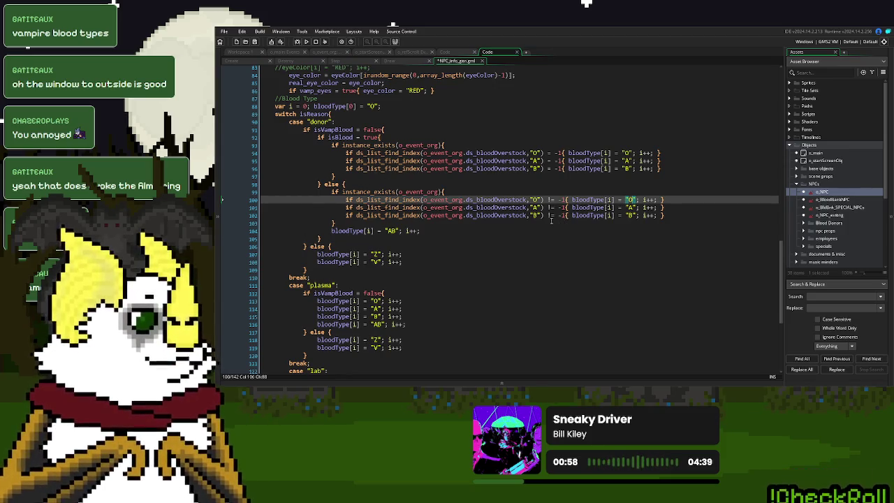
{"action": "left_click", "coordinate": [487, 259]}
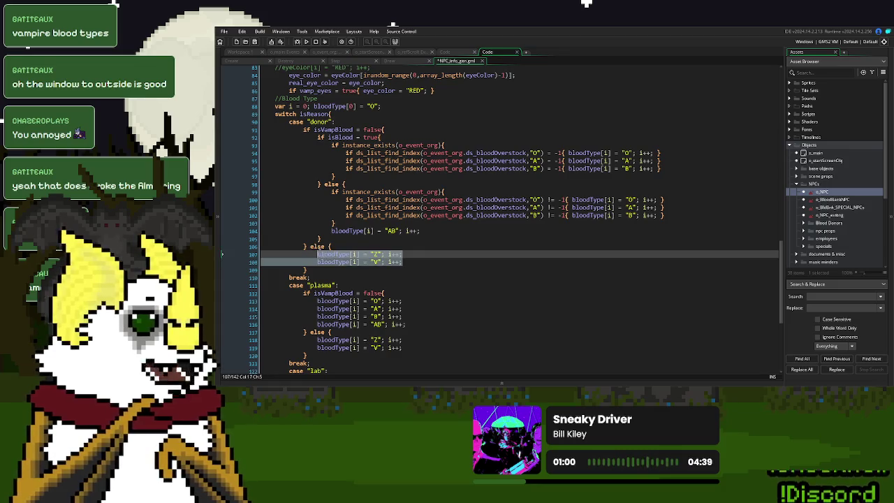
Step: Duplicate the donor block's Z and V vampire blood-type lines and turn the copies into P and Q
{"action": "scroll", "coordinate": [482, 257], "scroll_direction": "down", "scroll_amount": 2}
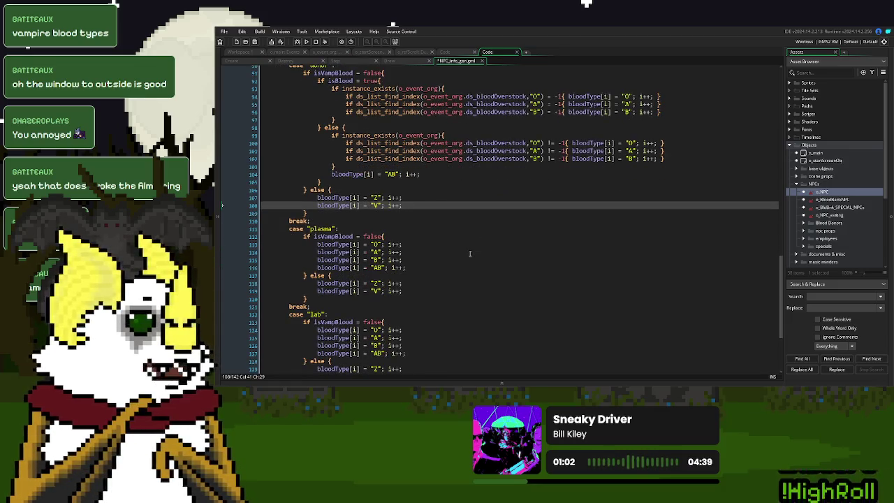
{"action": "scroll", "coordinate": [471, 254], "scroll_direction": "up", "scroll_amount": 1}
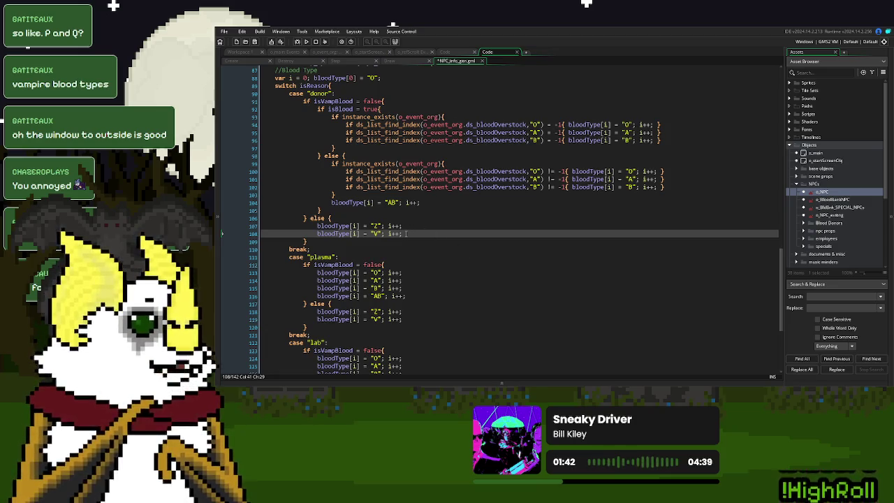
{"action": "left_click_drag", "start_coordinate": [405, 234], "coordinate": [404, 227]}
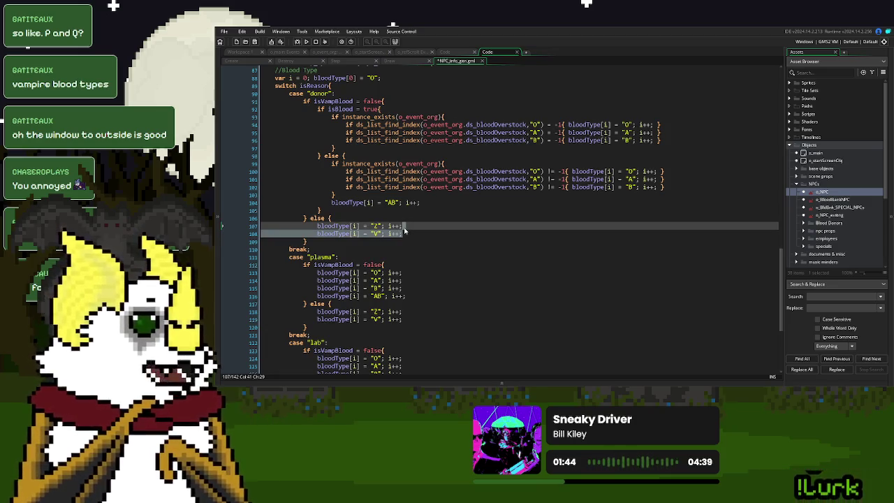
{"action": "key", "text": "ctrl+d"}
{"action": "double_click", "coordinate": [376, 241]}
{"action": "type", "text": "V"}
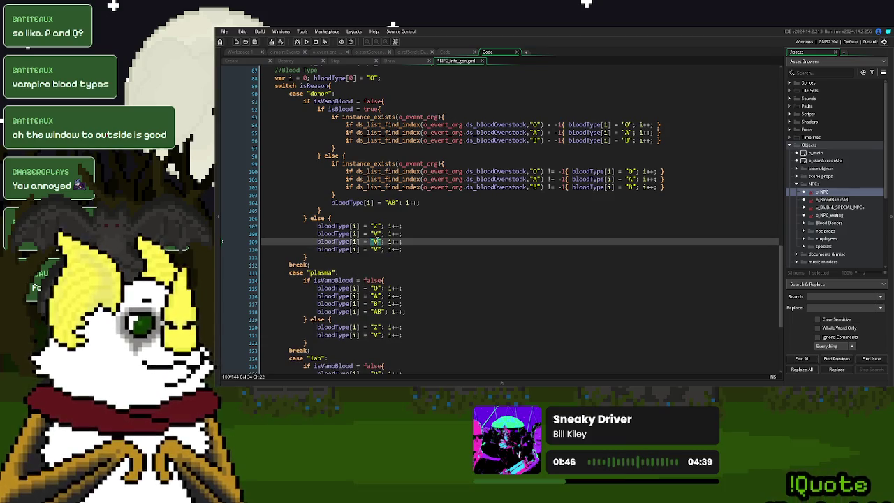
{"action": "type", "text": "A"}
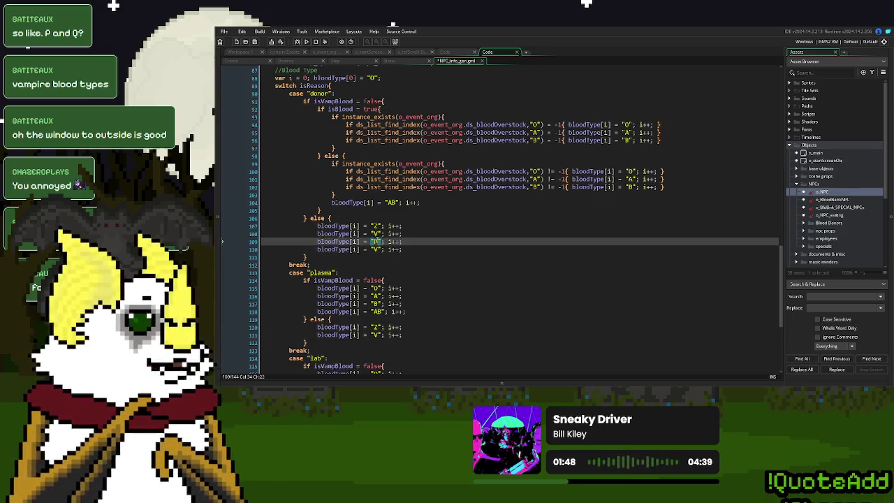
{"action": "double_click", "coordinate": [375, 248]}
{"action": "key", "text": "BackSpace"}
{"action": "type", "text": "O"}
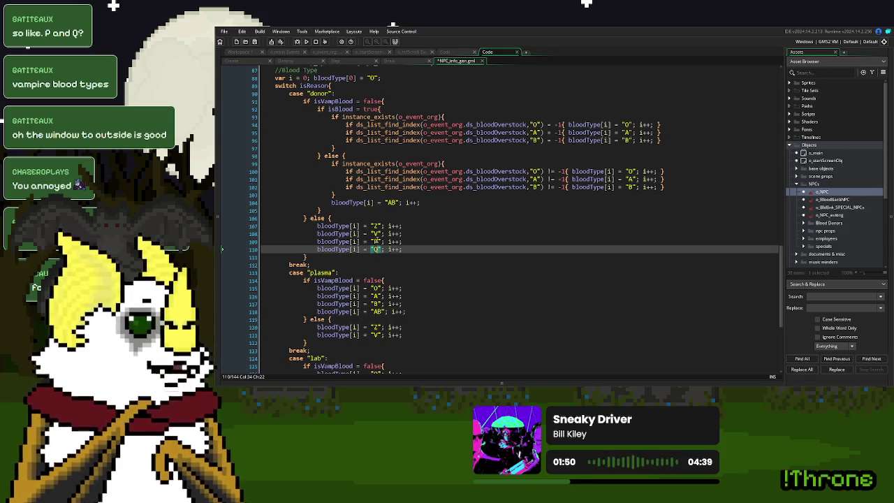
Step: Copy the P and Q lines into the plasma vampire block, then delete the P lines from donor and plasma
{"action": "left_click_drag", "start_coordinate": [404, 249], "coordinate": [417, 232]}
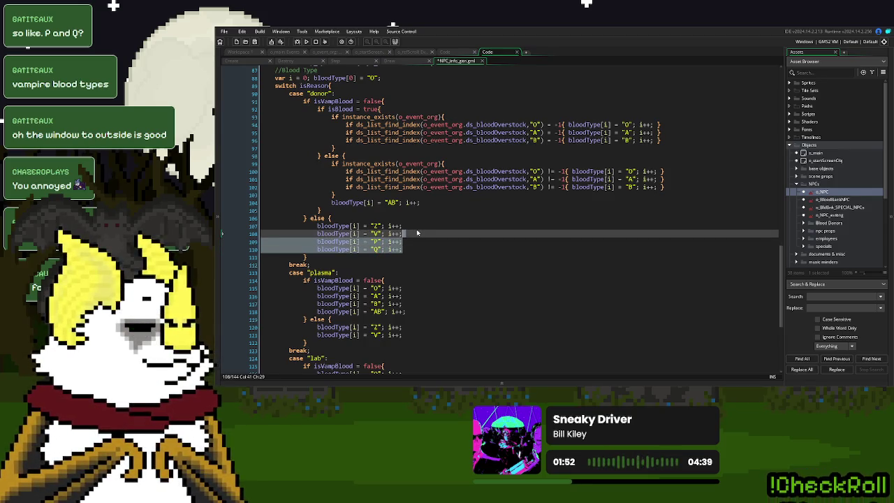
{"action": "key", "text": "ctrl+c"}
{"action": "left_click", "coordinate": [404, 334]}
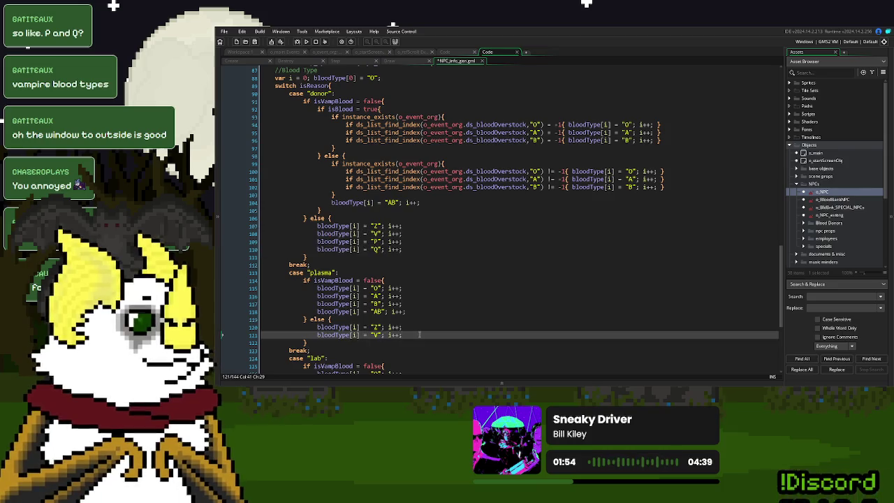
{"action": "key", "text": "ctrl+v"}
{"action": "left_click", "coordinate": [412, 234]}
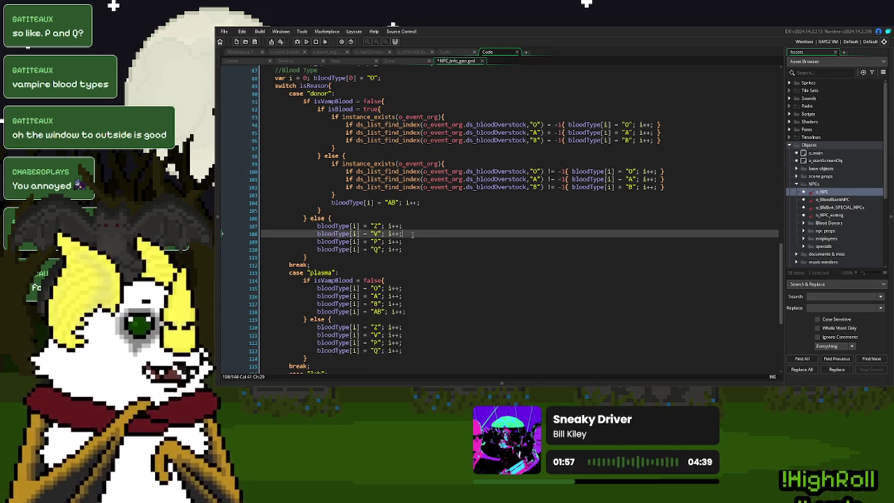
{"action": "left_click_drag", "start_coordinate": [412, 242], "coordinate": [412, 237]}
{"action": "key", "text": "BackSpace"}
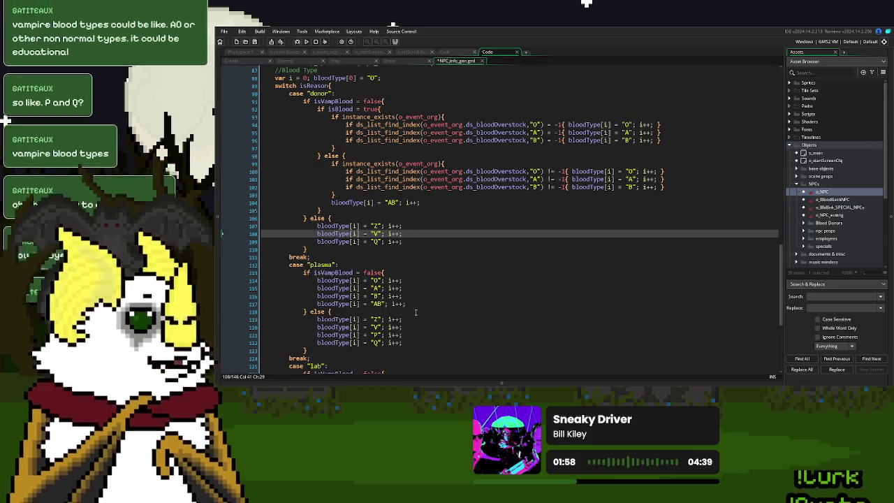
{"action": "left_click_drag", "start_coordinate": [408, 336], "coordinate": [408, 331]}
{"action": "key", "text": "BackSpace"}
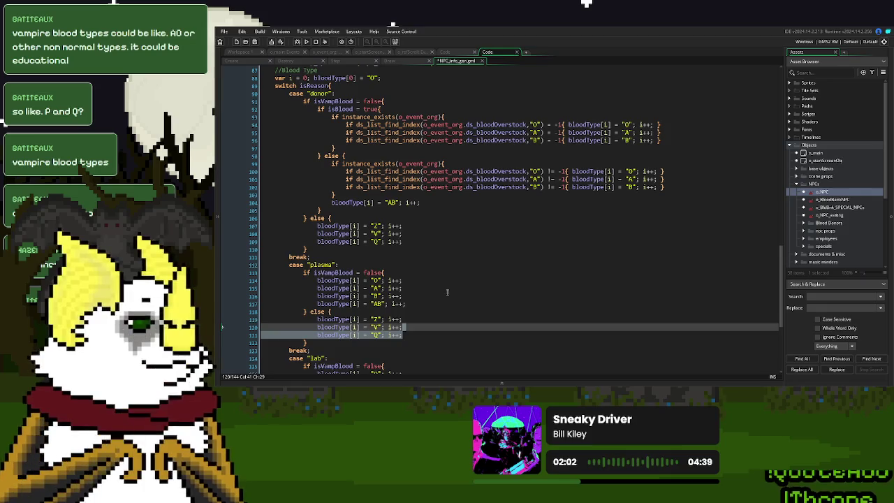
Step: Add the Q blood-type line after V in the lab vampire block
{"action": "scroll", "coordinate": [449, 283], "scroll_direction": "down", "scroll_amount": 3}
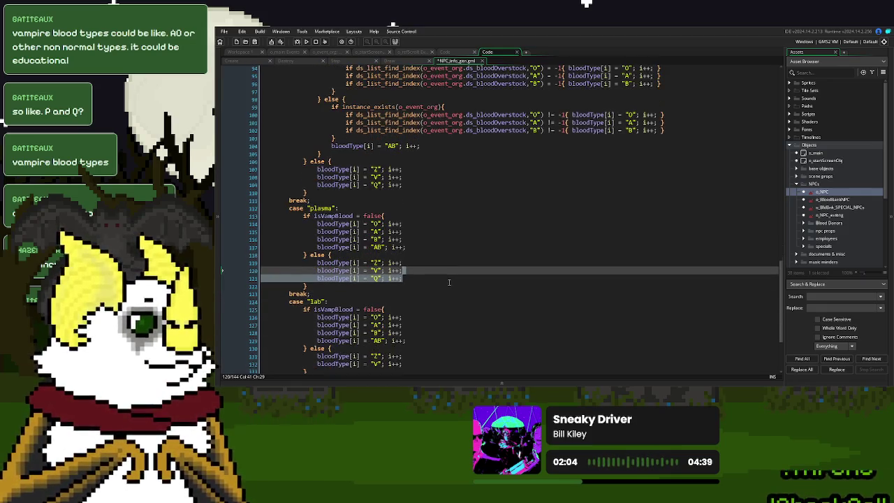
{"action": "scroll", "coordinate": [449, 282], "scroll_direction": "down", "scroll_amount": 2}
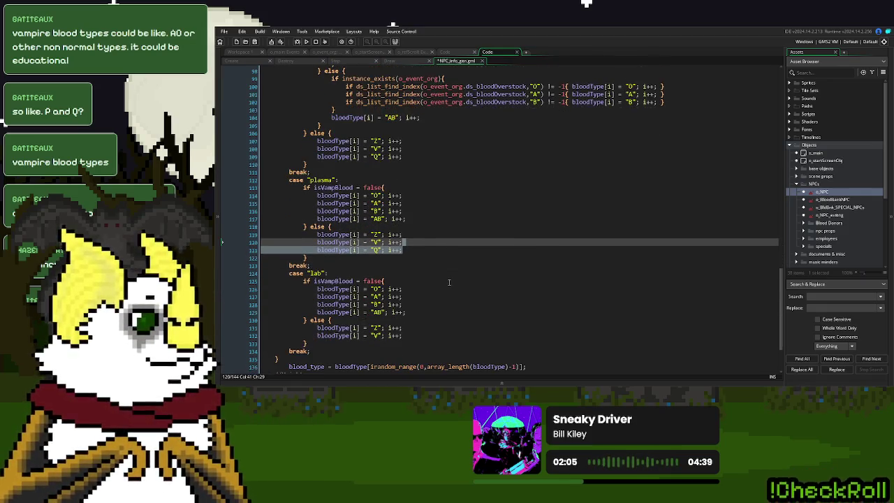
{"action": "left_click", "coordinate": [410, 336]}
{"action": "key", "text": "shift+Up"}
{"action": "key", "text": "Down"}
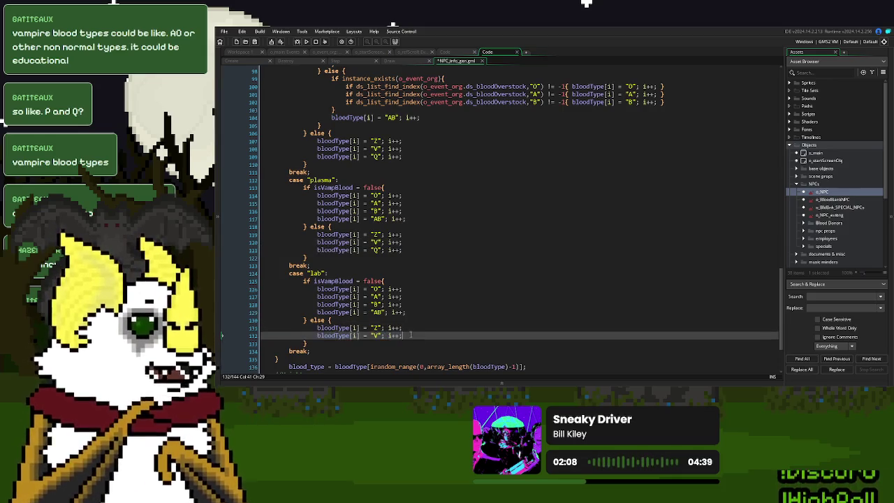
{"action": "key", "text": "ctrl+v"}
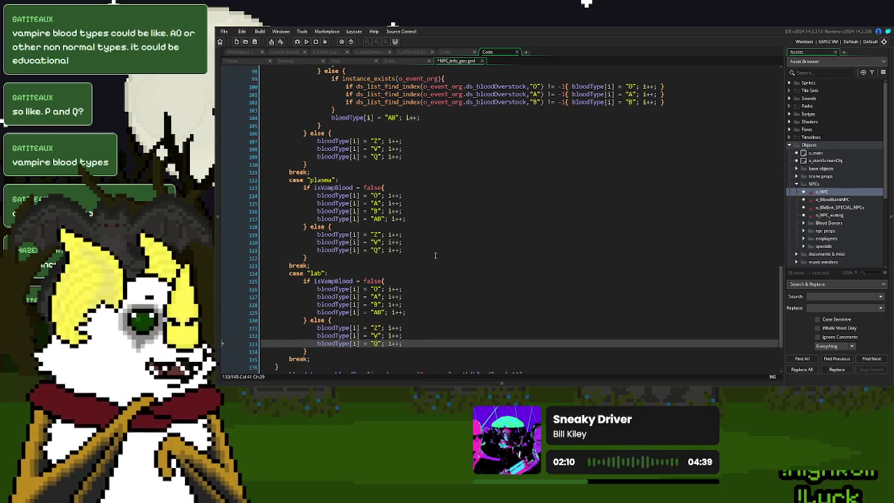
Step: Switch to the o_refScroll object's Create event code
{"action": "left_click", "coordinate": [378, 157]}
{"action": "key", "text": "End"}
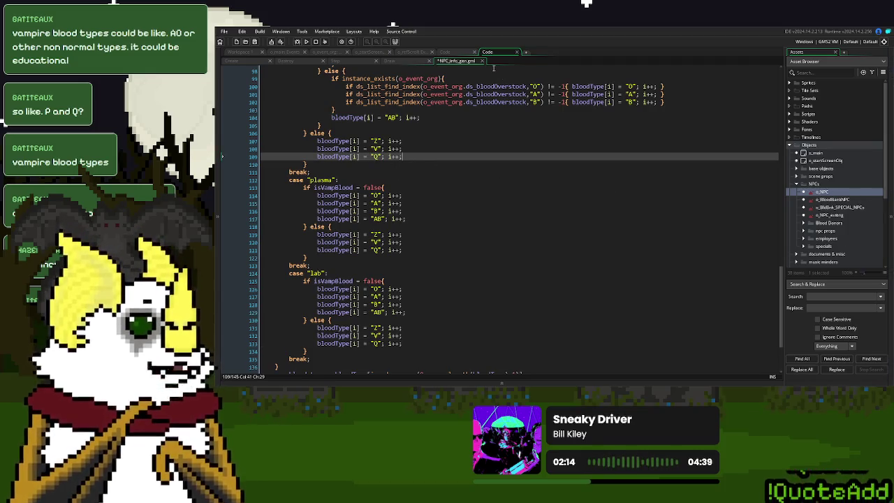
{"action": "left_click", "coordinate": [414, 53]}
{"action": "left_click", "coordinate": [251, 61]}
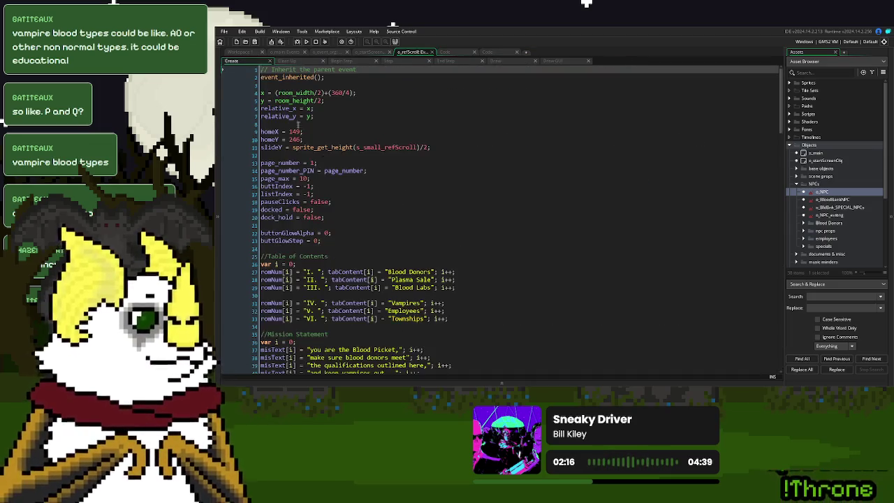
Step: Change the unusual blood type hint on line 115 from "Z or V" to "Z, V or Q"
{"action": "scroll", "coordinate": [370, 180], "scroll_direction": "down", "scroll_amount": 12}
{"action": "scroll", "coordinate": [370, 180], "scroll_direction": "down", "scroll_amount": 8}
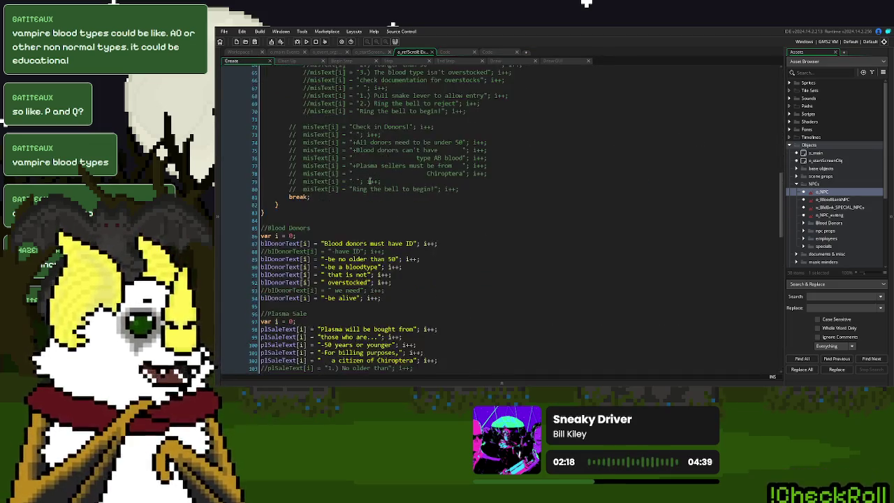
{"action": "scroll", "coordinate": [370, 181], "scroll_direction": "down", "scroll_amount": 6}
{"action": "scroll", "coordinate": [371, 180], "scroll_direction": "down", "scroll_amount": 7}
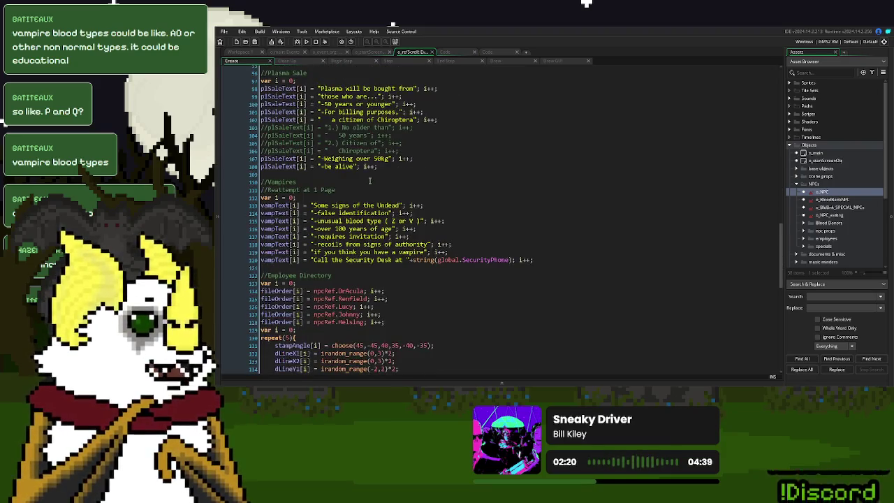
{"action": "left_click", "coordinate": [414, 150]}
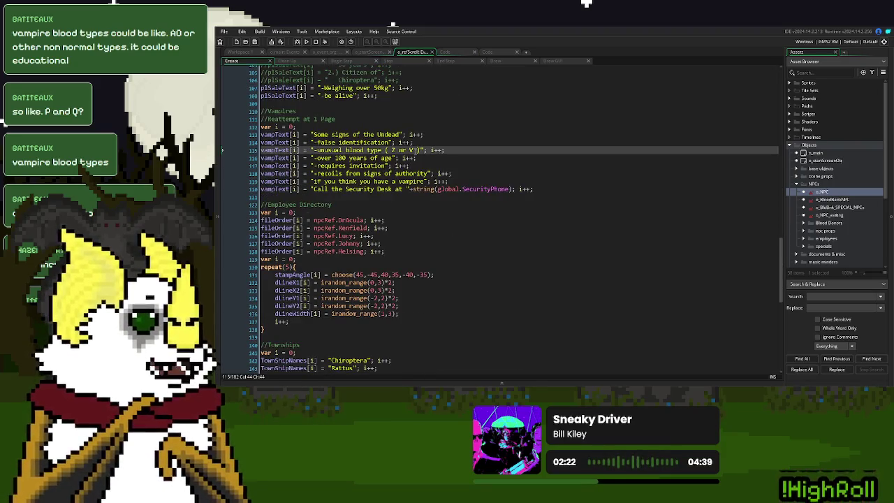
{"action": "key", "text": "BackSpace"}
{"action": "key", "text": "BackSpace"}
{"action": "key", "text": "BackSpace"}
{"action": "type", "text": ","}
{"action": "key", "text": "Right"}
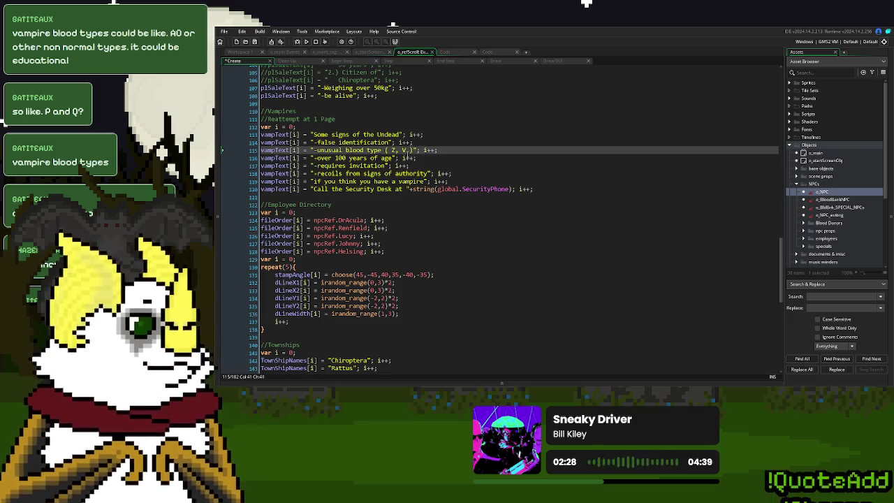
{"action": "type", "text": "or Q"}
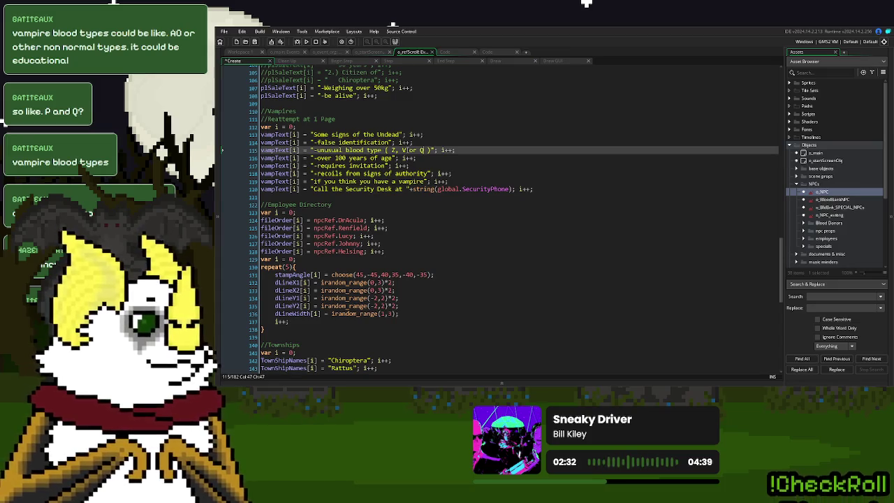
Step: End line 115's string after 'type' with "; i++;// to comment out the list, then run a test build
{"action": "left_click_drag", "start_coordinate": [433, 151], "coordinate": [382, 155]}
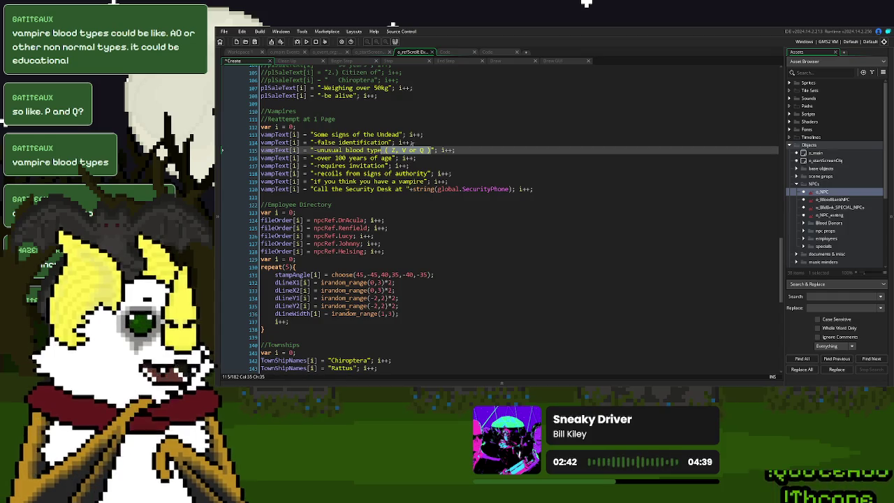
{"action": "left_click_drag", "start_coordinate": [434, 151], "coordinate": [383, 156]}
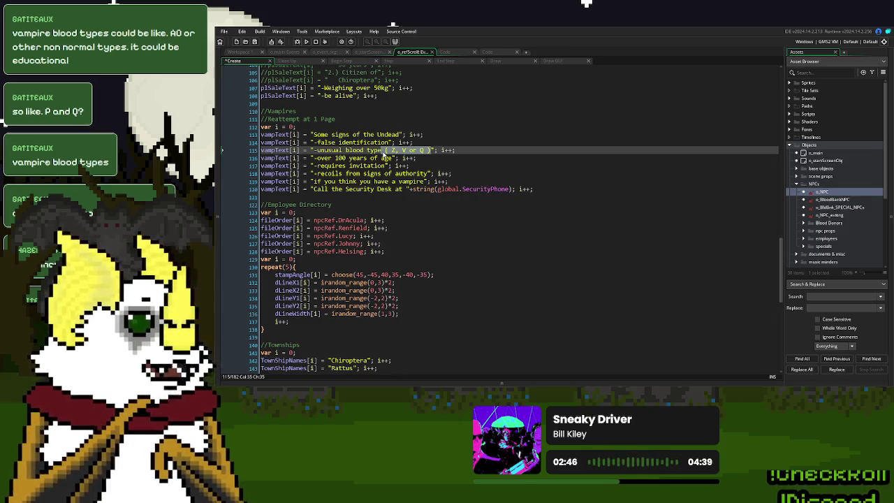
{"action": "left_click", "coordinate": [470, 152]}
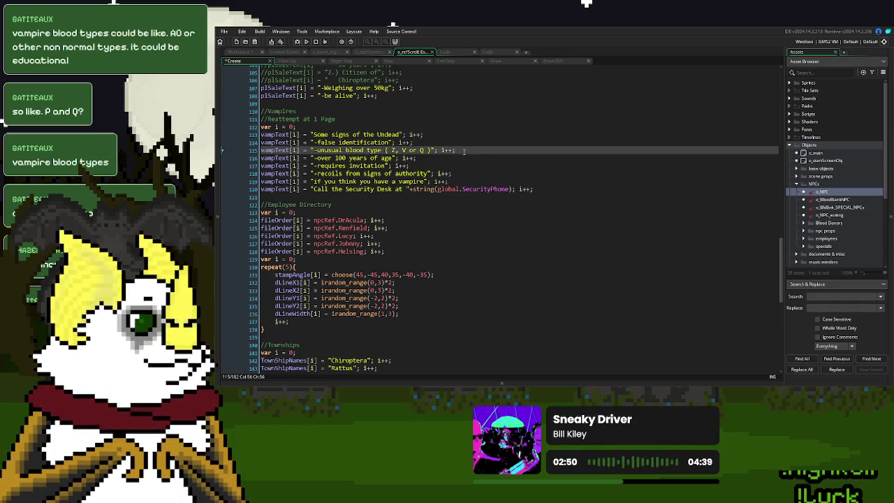
{"action": "left_click_drag", "start_coordinate": [455, 150], "coordinate": [383, 150]}
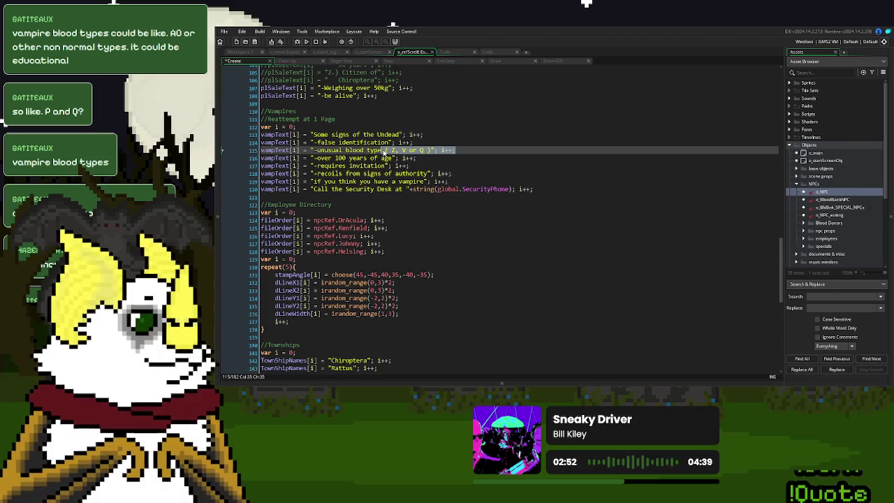
{"action": "left_click", "coordinate": [382, 151]}
{"action": "left_click", "coordinate": [382, 150]}
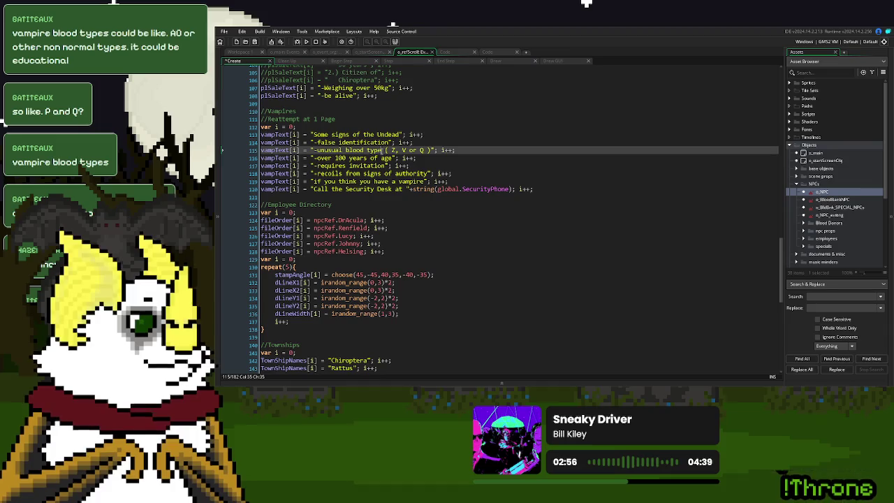
{"action": "type", "text": ":"}
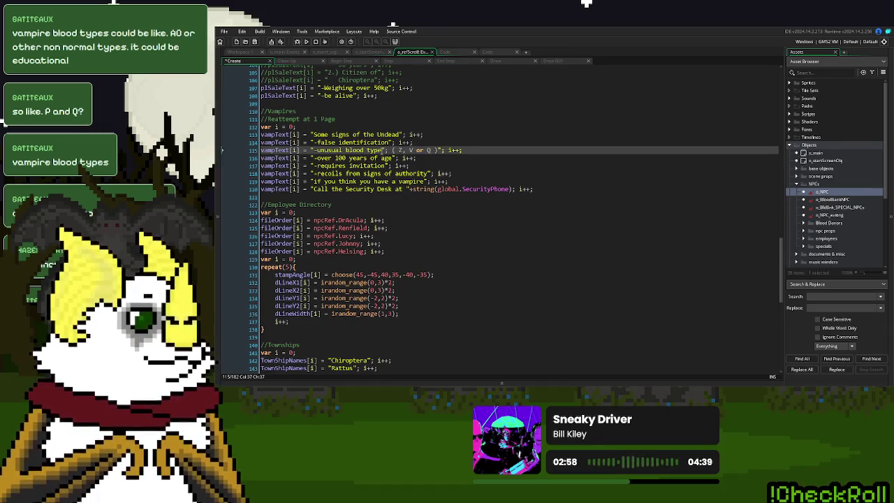
{"action": "key", "text": "BackSpace"}
{"action": "key", "text": "BackSpace"}
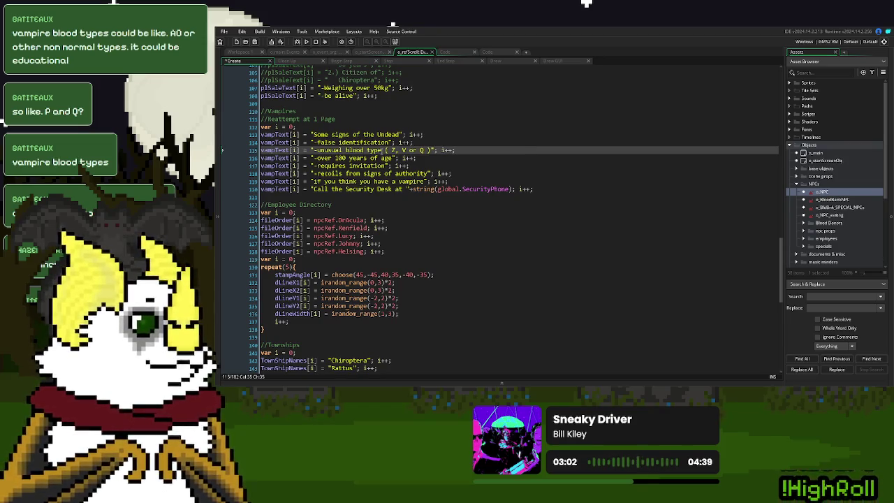
{"action": "left_click", "coordinate": [431, 151]}
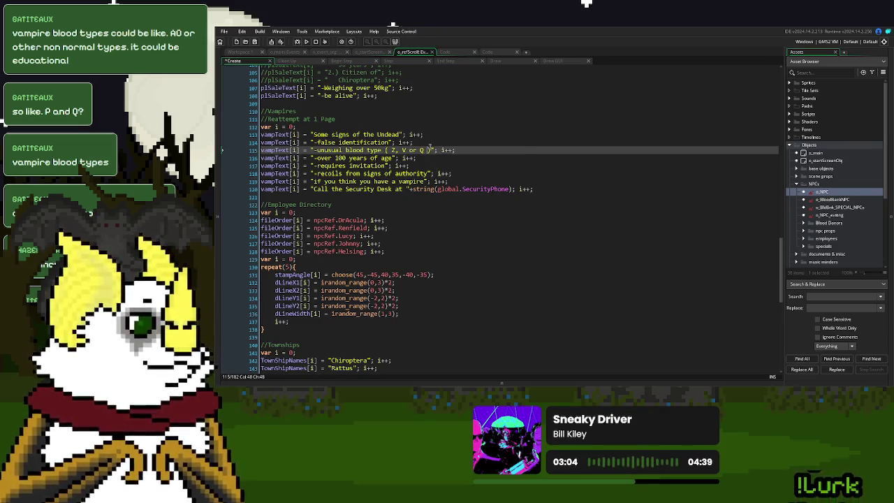
{"action": "left_click", "coordinate": [431, 150]}
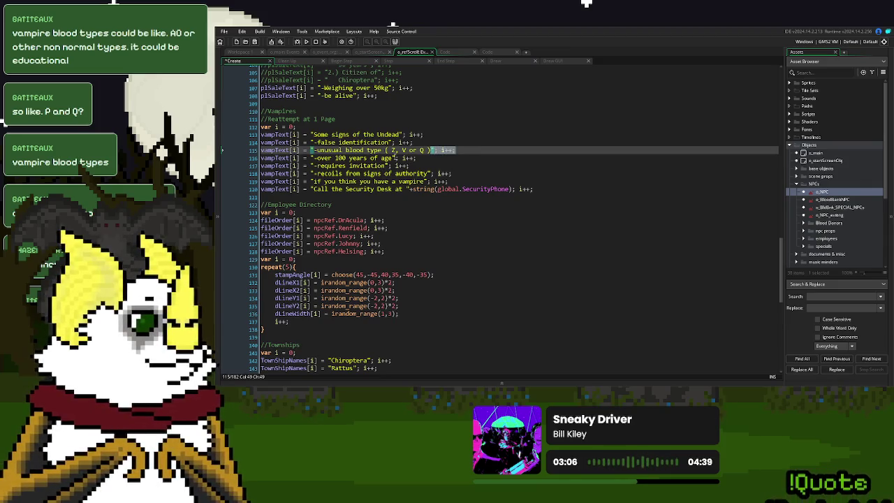
{"action": "left_click", "coordinate": [382, 150]}
{"action": "type", "text": "\"; i++;//"}
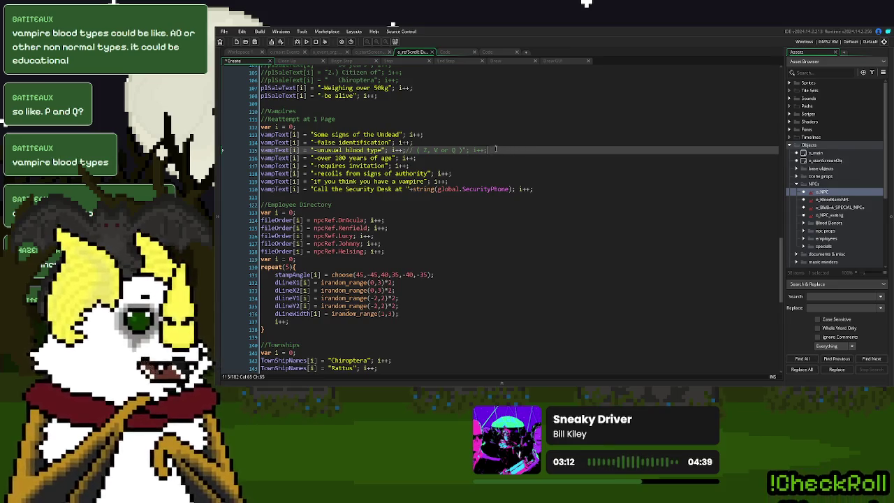
{"action": "left_click", "coordinate": [316, 41]}
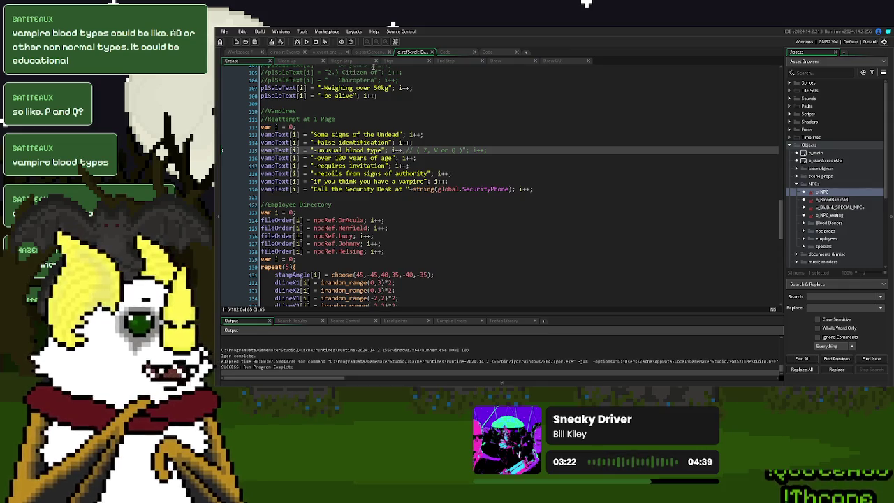
Step: In o_event_org, copy the _count = choose(...) expression onto the var _count = 0 line and rerun the game
{"action": "scroll", "coordinate": [404, 170], "scroll_direction": "down", "scroll_amount": 4}
{"action": "scroll", "coordinate": [404, 170], "scroll_direction": "down", "scroll_amount": 5}
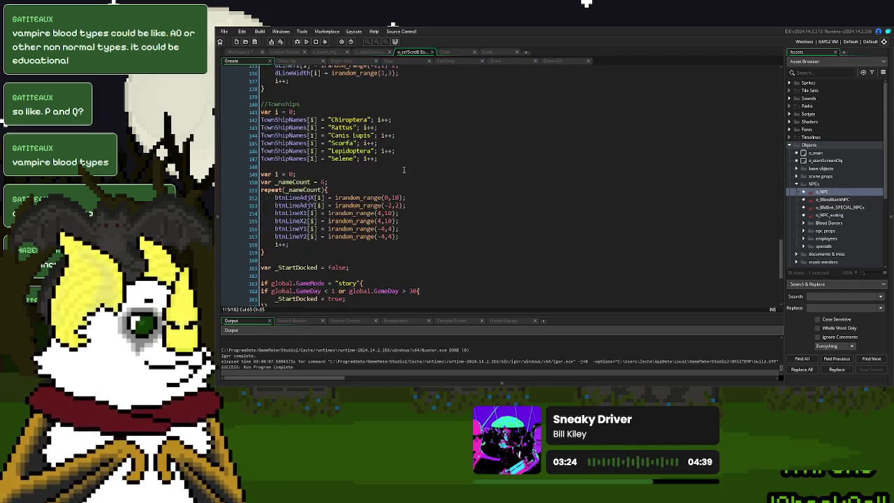
{"action": "left_click", "coordinate": [325, 52]}
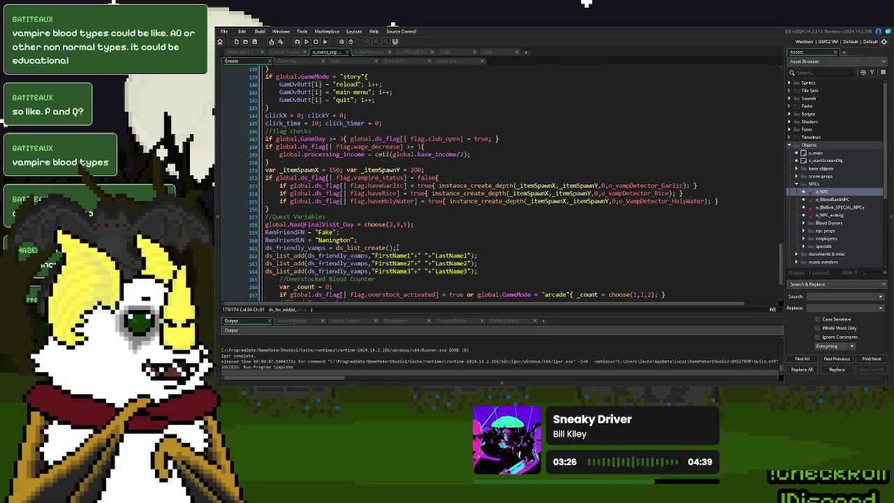
{"action": "scroll", "coordinate": [369, 246], "scroll_direction": "down", "scroll_amount": 3}
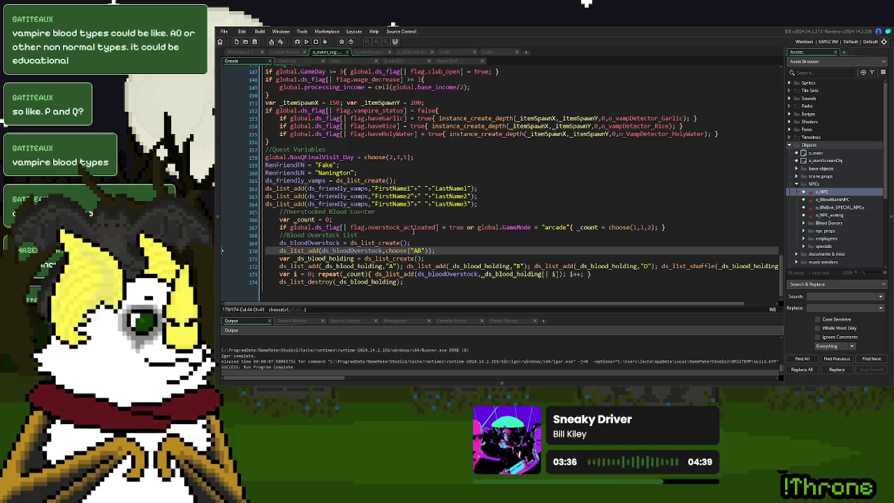
{"action": "left_click_drag", "start_coordinate": [658, 228], "coordinate": [578, 230]}
{"action": "left_click", "coordinate": [683, 226]}
{"action": "left_click", "coordinate": [455, 218]}
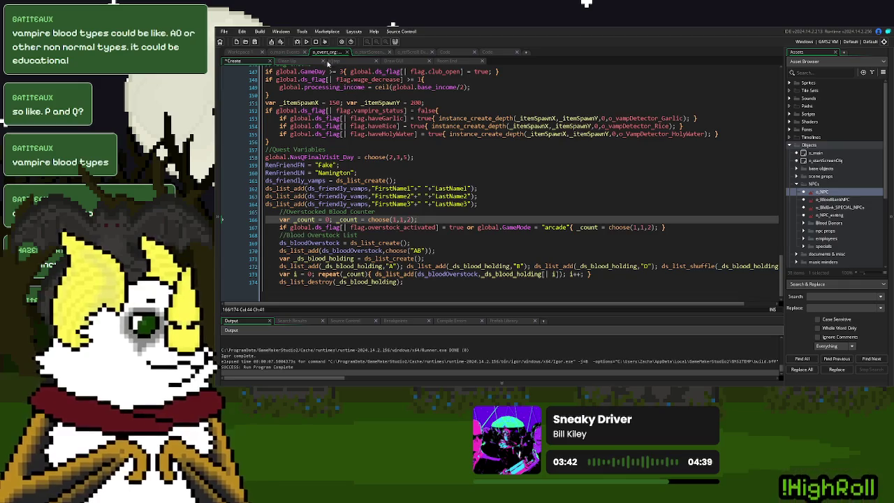
{"action": "left_click", "coordinate": [308, 42]}
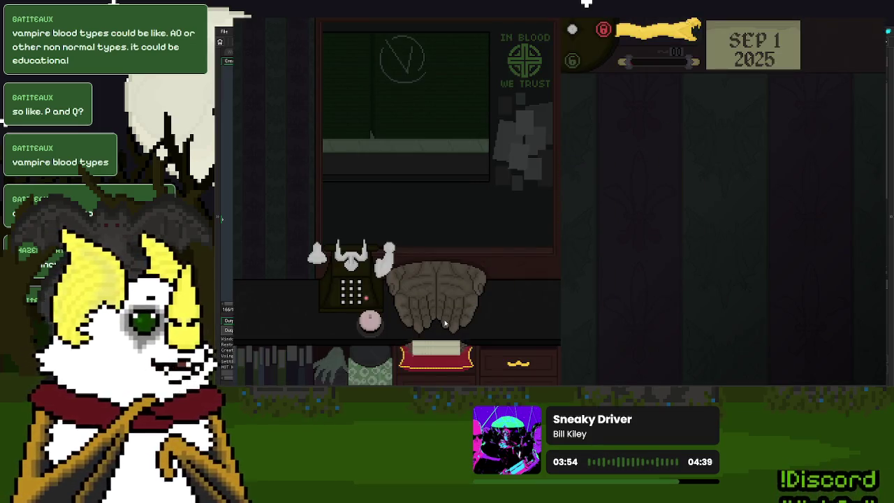
Step: Call in the first donor, check their ID against the Blood Donors rulebook page, and send them away
{"action": "left_click", "coordinate": [372, 325]}
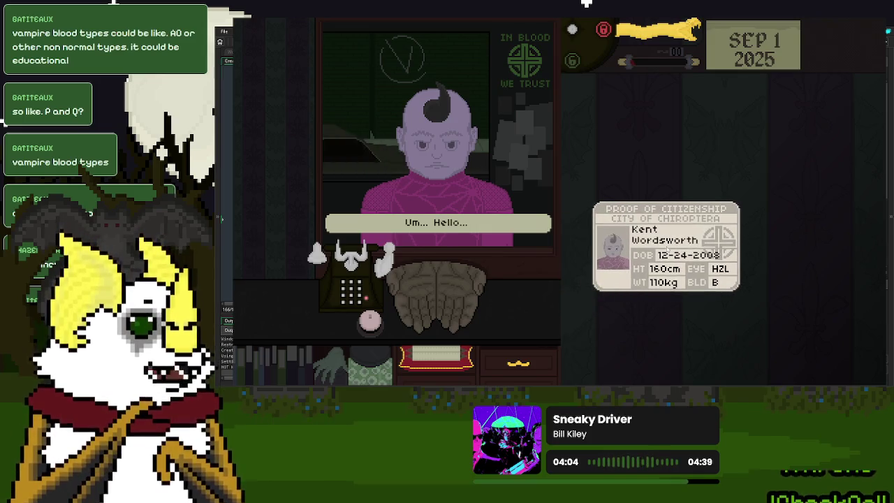
{"action": "left_click", "coordinate": [668, 249]}
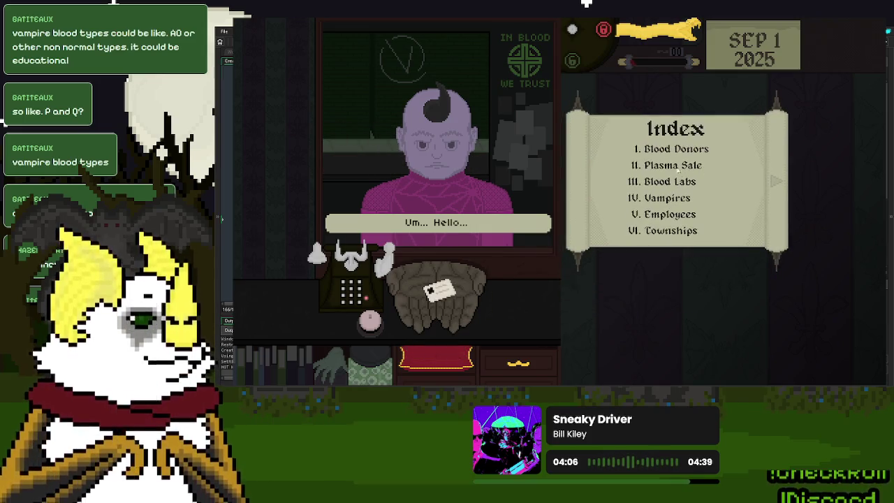
{"action": "left_click", "coordinate": [690, 152]}
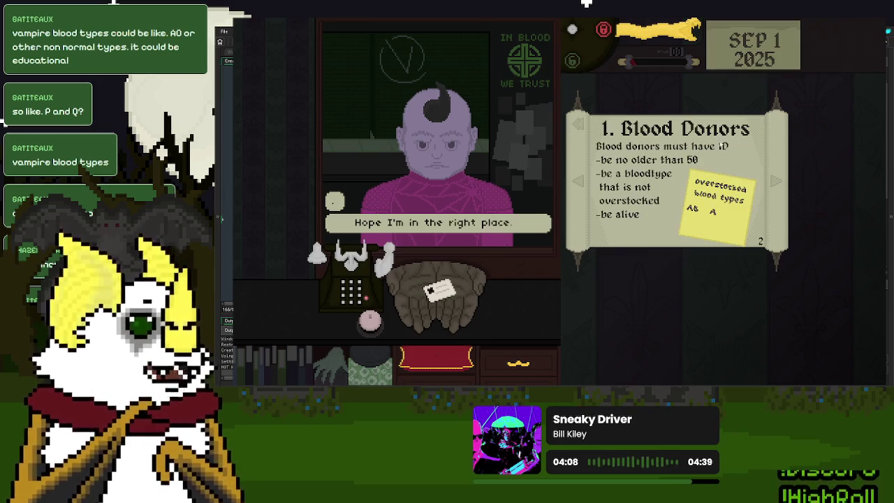
{"action": "left_click_drag", "start_coordinate": [657, 41], "coordinate": [579, 148]}
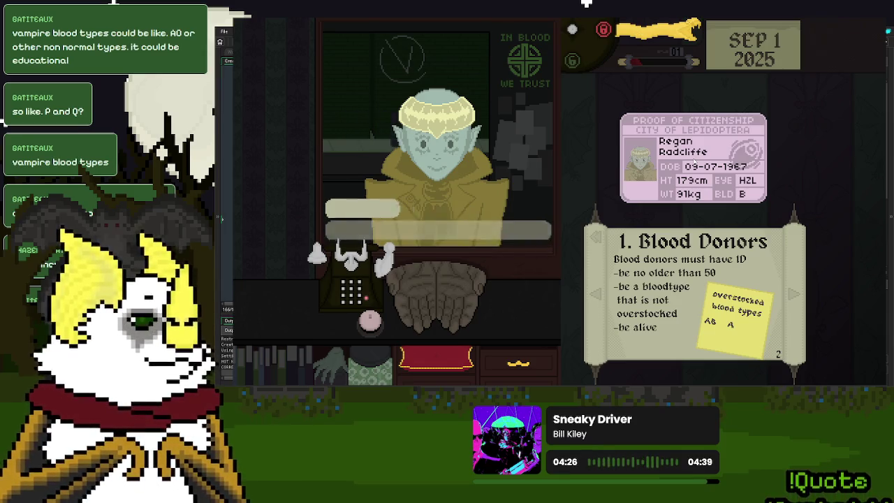
Step: Hand back the second donor's ID card, then review the next donor's citizenship card and dismiss them
{"action": "mouse_move", "coordinate": [693, 158]}
{"action": "left_mouse_down"}
{"action": "mouse_move", "coordinate": [473, 296]}
{"action": "mouse_move", "coordinate": [664, 192]}
{"action": "left_mouse_up"}
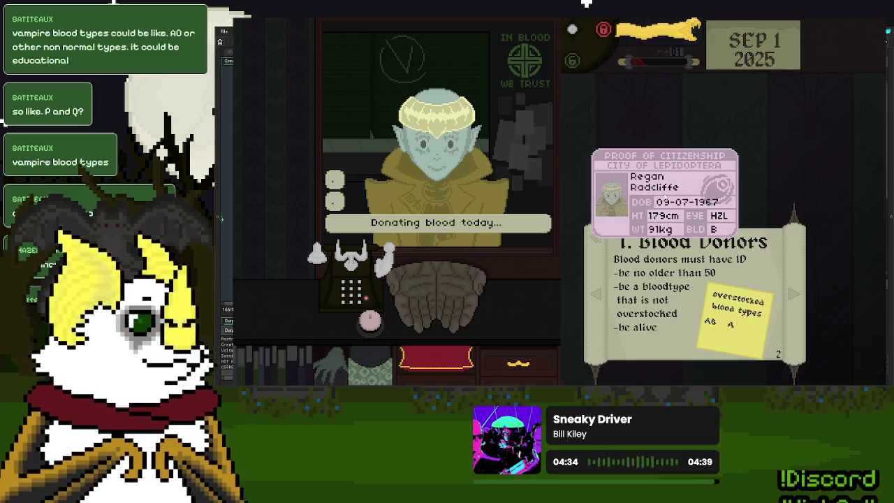
{"action": "left_click_drag", "start_coordinate": [665, 193], "coordinate": [499, 289]}
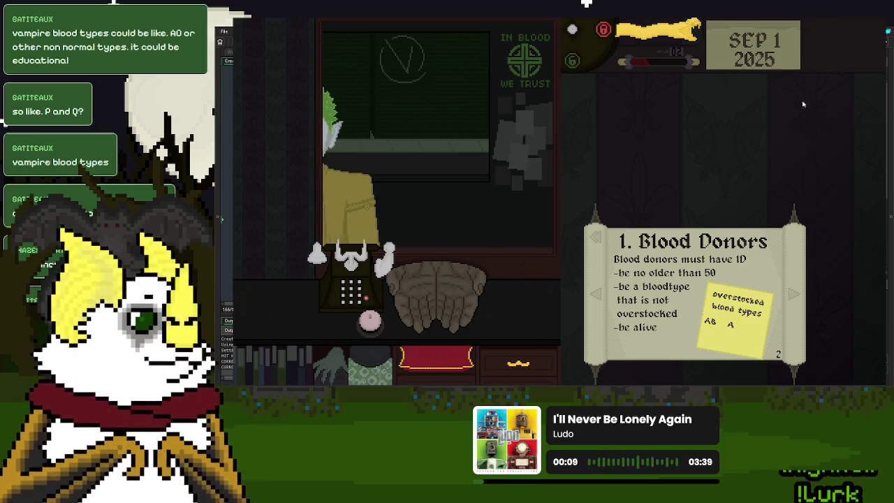
{"action": "left_click", "coordinate": [445, 306]}
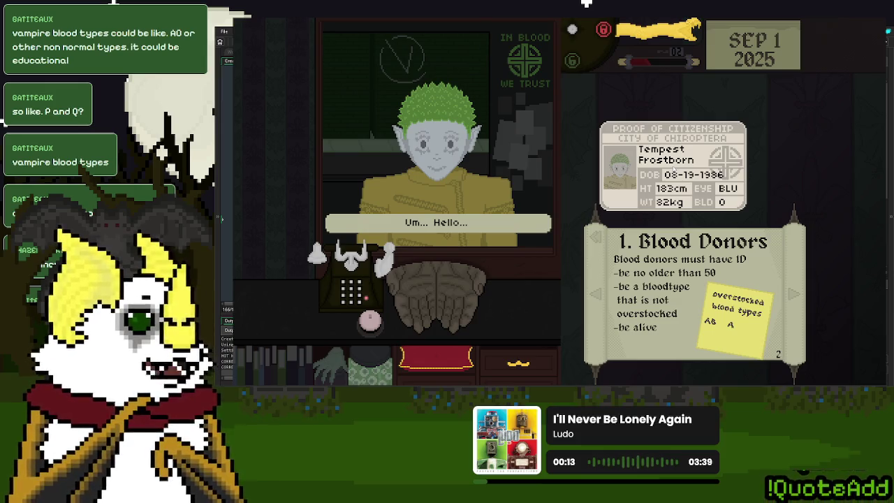
{"action": "left_click", "coordinate": [674, 170]}
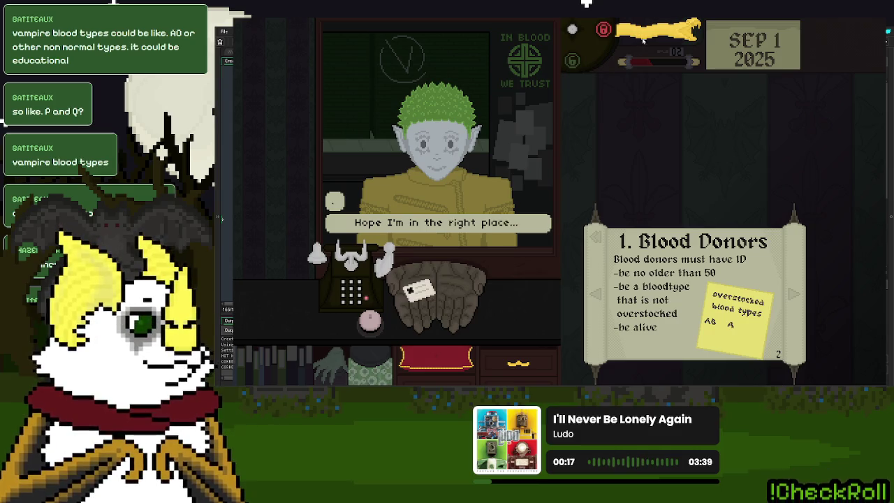
{"action": "left_click_drag", "start_coordinate": [692, 28], "coordinate": [573, 131]}
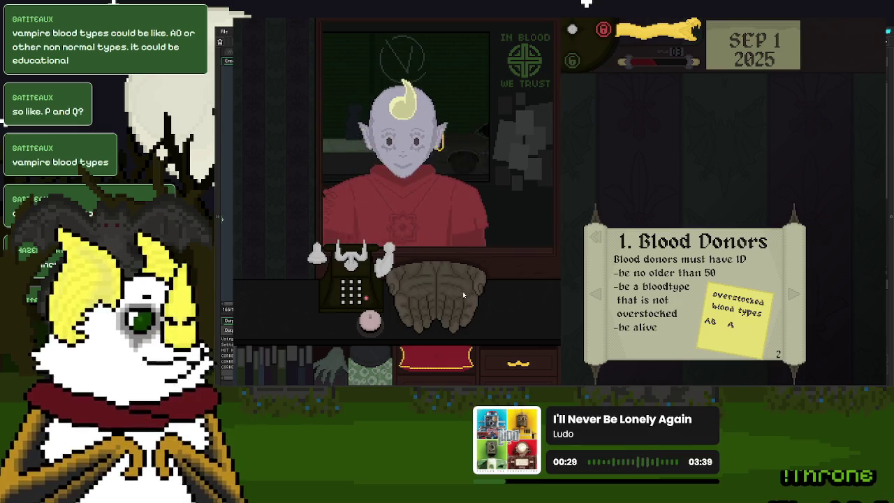
Step: Inspect the type-A plasma seller's ID card, replay their greeting, and send them off
{"action": "mouse_move", "coordinate": [440, 301]}
{"action": "left_mouse_down"}
{"action": "mouse_move", "coordinate": [543, 269]}
{"action": "mouse_move", "coordinate": [714, 144]}
{"action": "mouse_move", "coordinate": [703, 143]}
{"action": "left_mouse_up"}
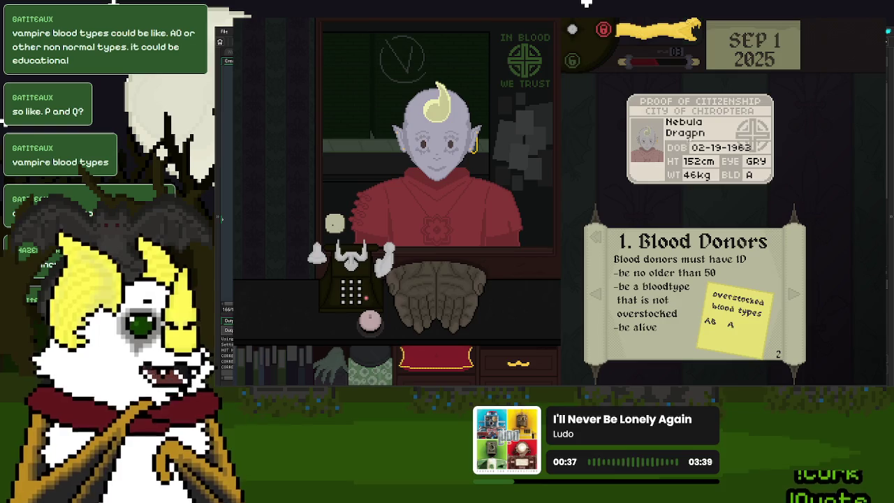
{"action": "left_click_drag", "start_coordinate": [724, 138], "coordinate": [711, 147]}
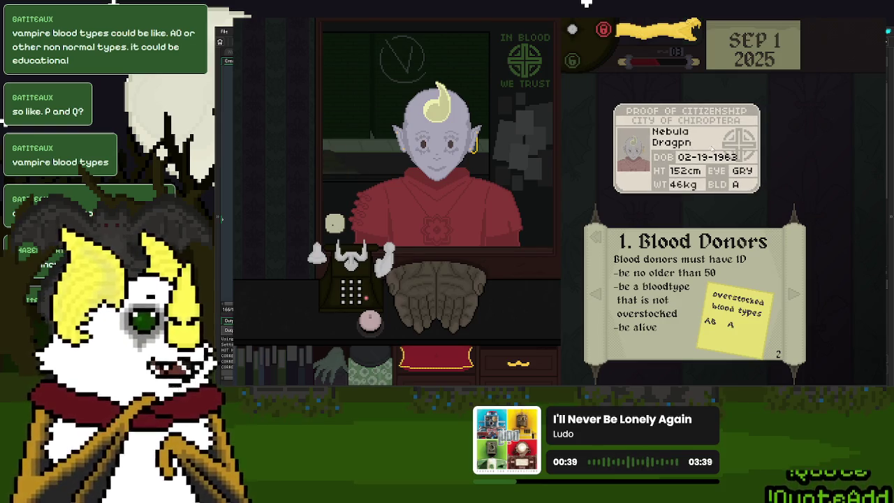
{"action": "left_click", "coordinate": [335, 222]}
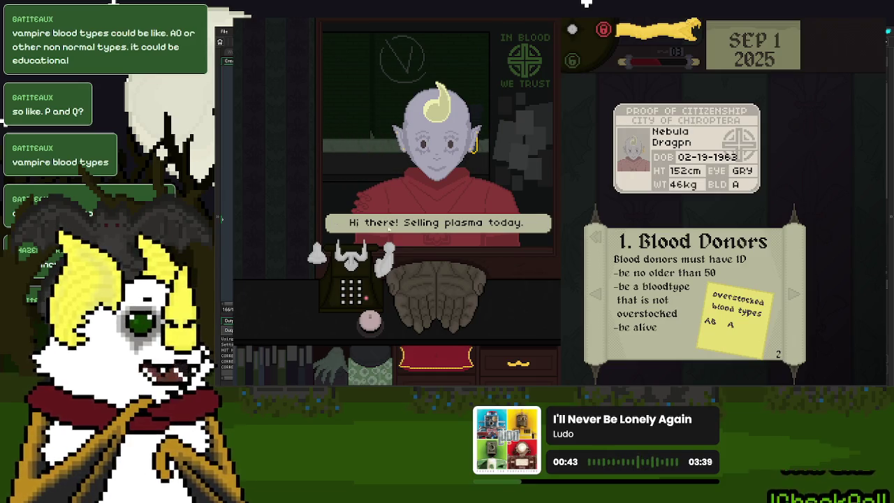
{"action": "left_click_drag", "start_coordinate": [711, 168], "coordinate": [615, 140]}
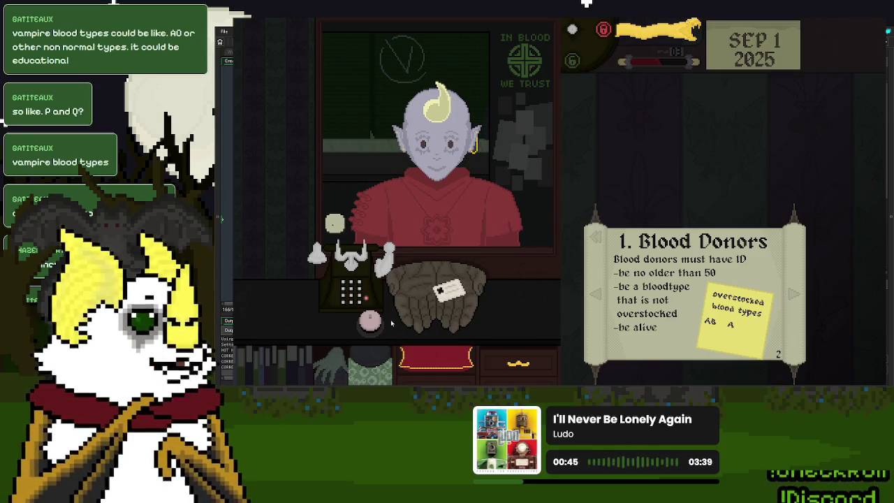
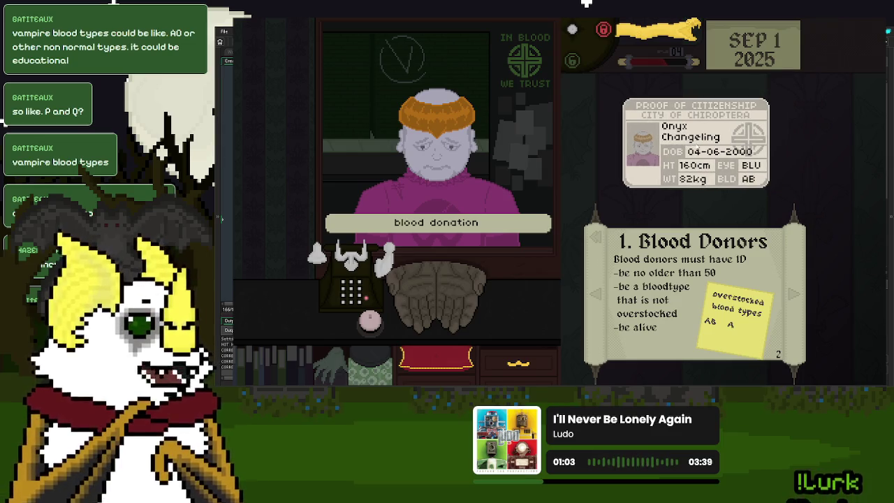
Step: Return the current donor's ID, inspect the next type-B donor's card, then ring for the next donor
{"action": "left_click_drag", "start_coordinate": [681, 180], "coordinate": [440, 290]}
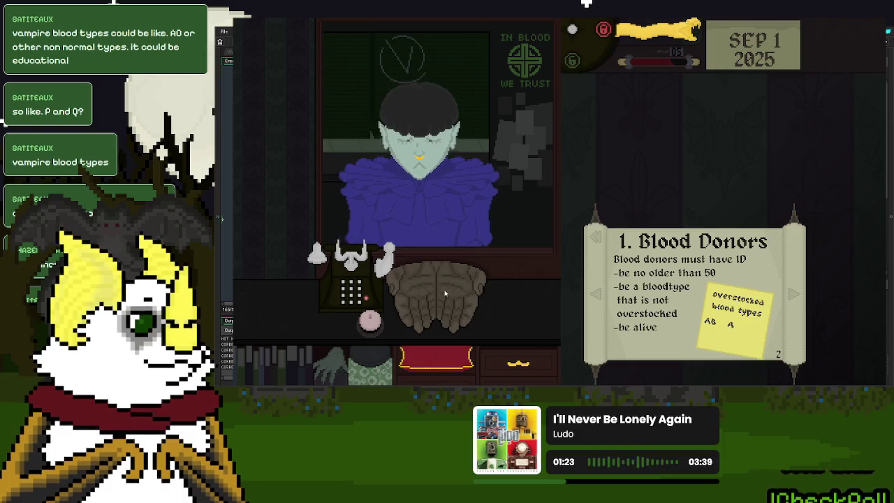
{"action": "left_click", "coordinate": [695, 157]}
{"action": "mouse_move", "coordinate": [696, 156]}
{"action": "left_mouse_down"}
{"action": "mouse_move", "coordinate": [636, 207]}
{"action": "mouse_move", "coordinate": [667, 152]}
{"action": "left_mouse_up"}
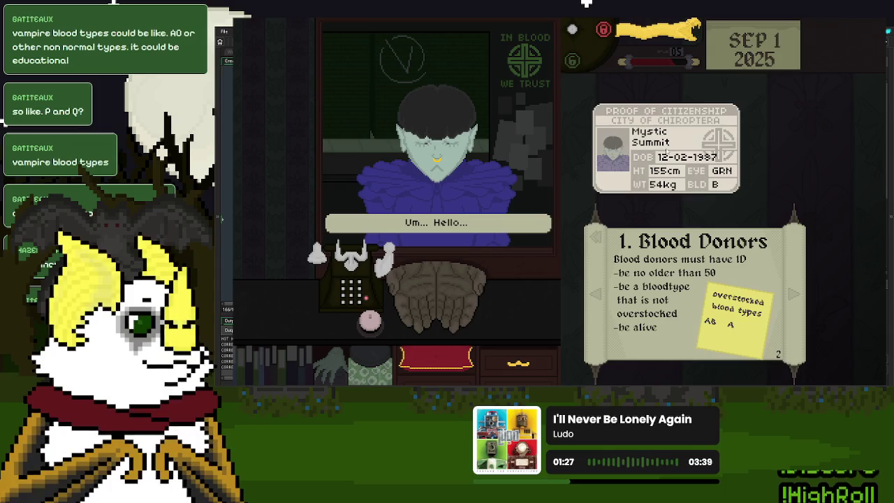
{"action": "left_click", "coordinate": [666, 150]}
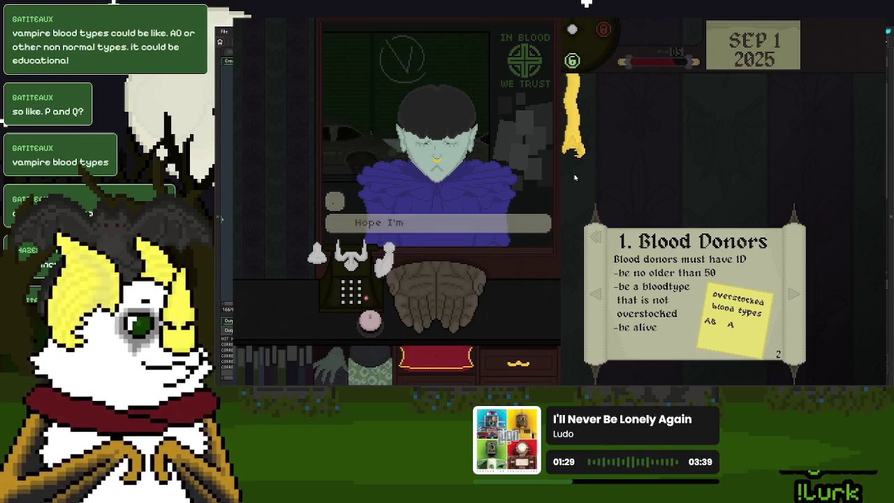
{"action": "left_click", "coordinate": [371, 322]}
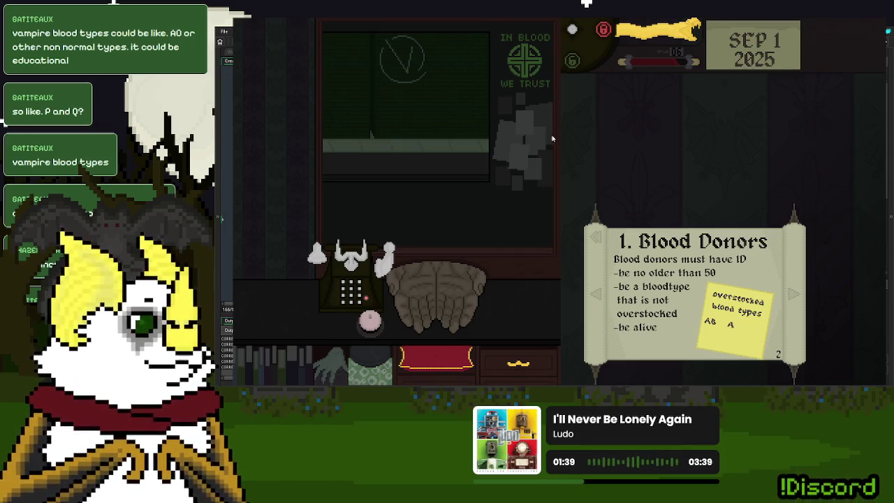
Step: Check and accept the plasma seller, then process the last donor to reach Day 1 Over
{"action": "left_click", "coordinate": [437, 269]}
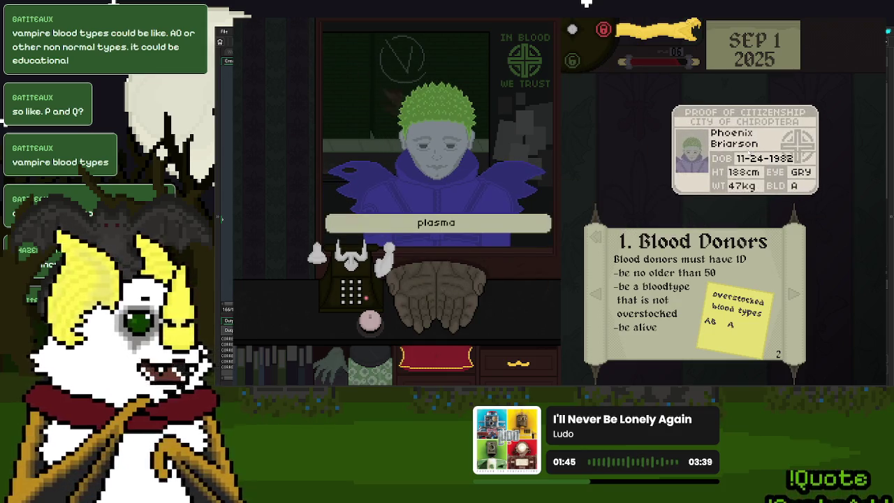
{"action": "left_click_drag", "start_coordinate": [749, 153], "coordinate": [697, 148]}
{"action": "left_click", "coordinate": [697, 148]}
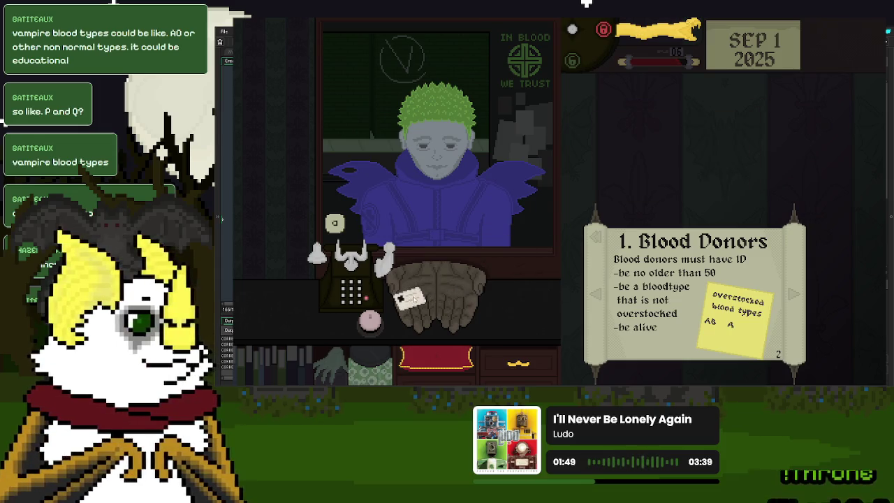
{"action": "left_click", "coordinate": [409, 299]}
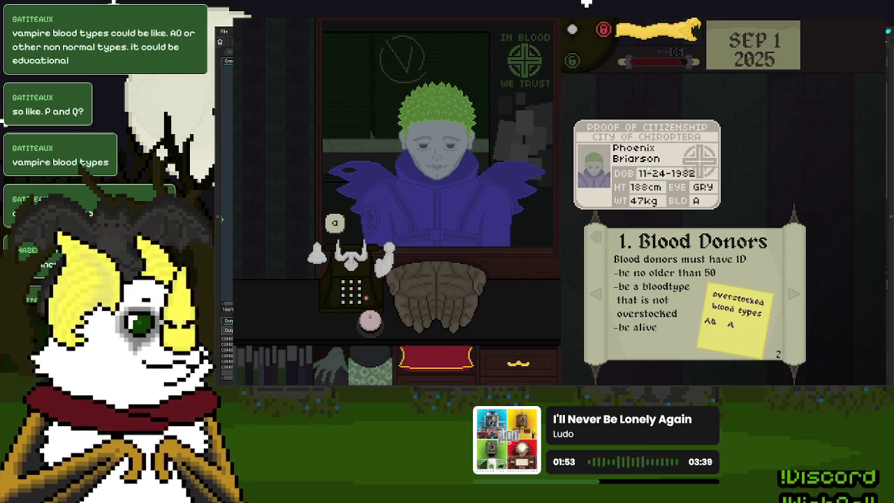
{"action": "left_click", "coordinate": [646, 164]}
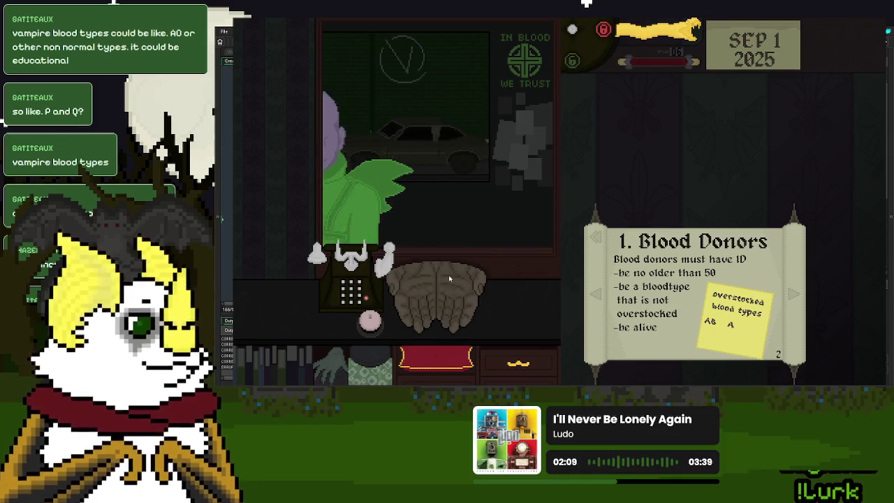
{"action": "mouse_move", "coordinate": [439, 285]}
{"action": "left_mouse_down"}
{"action": "mouse_move", "coordinate": [501, 288]}
{"action": "mouse_move", "coordinate": [657, 162]}
{"action": "left_mouse_up"}
{"action": "left_click", "coordinate": [661, 195]}
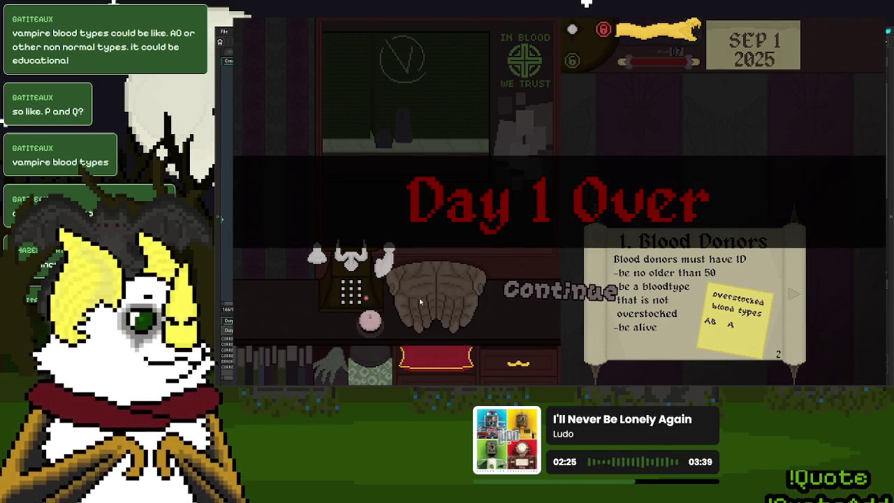
Step: Start the new day, turn the rules to the Blood Donors page, and accept the blonde donor
{"action": "key", "text": "Return"}
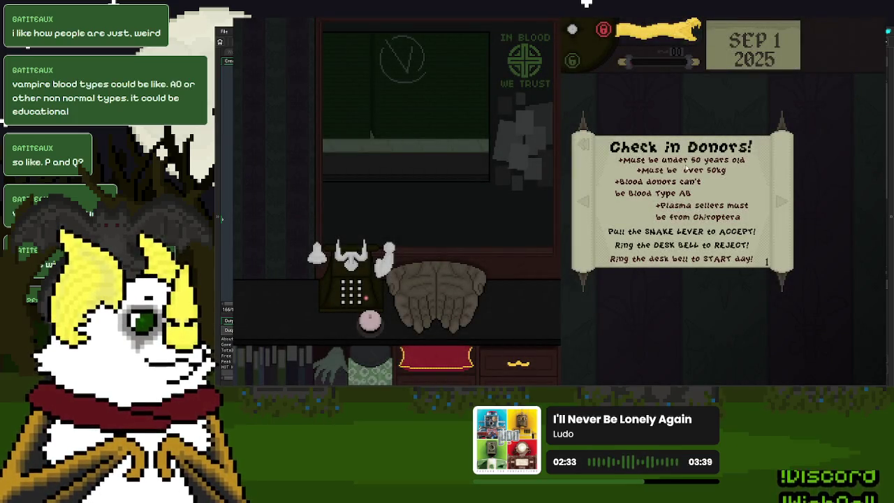
{"action": "left_click", "coordinate": [381, 312]}
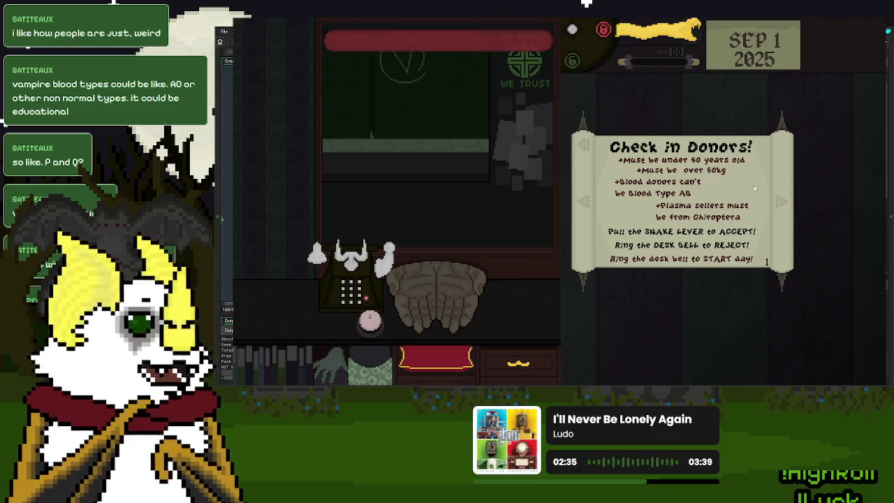
{"action": "left_click", "coordinate": [780, 202]}
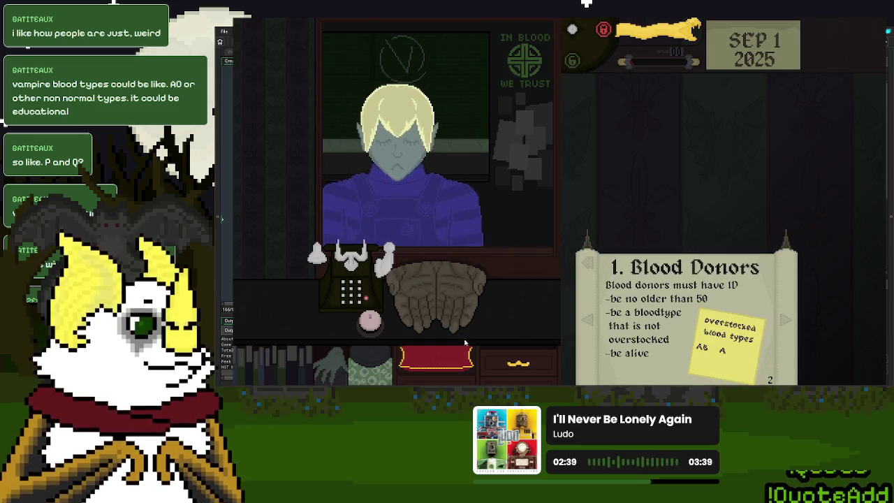
{"action": "left_click_drag", "start_coordinate": [669, 31], "coordinate": [570, 143]}
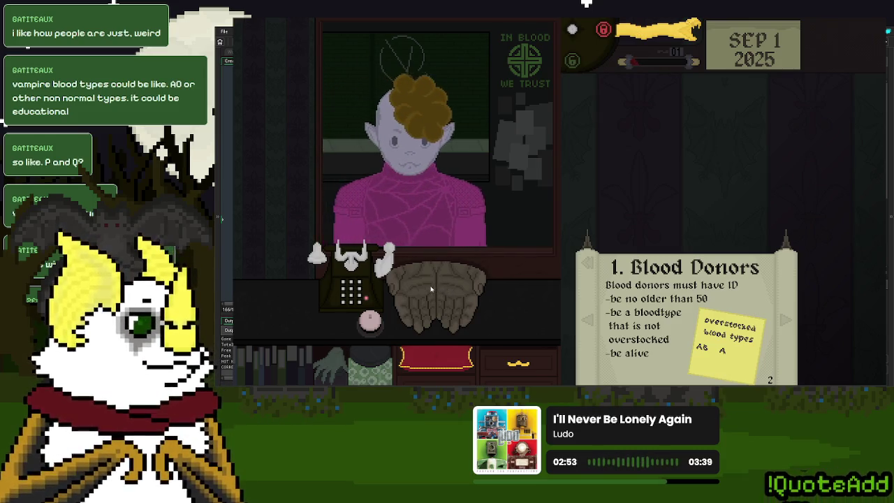
Step: Recheck the next donor's ID and reject them, then open the type-A plasma seller's ID
{"action": "left_click_drag", "start_coordinate": [482, 308], "coordinate": [675, 155]}
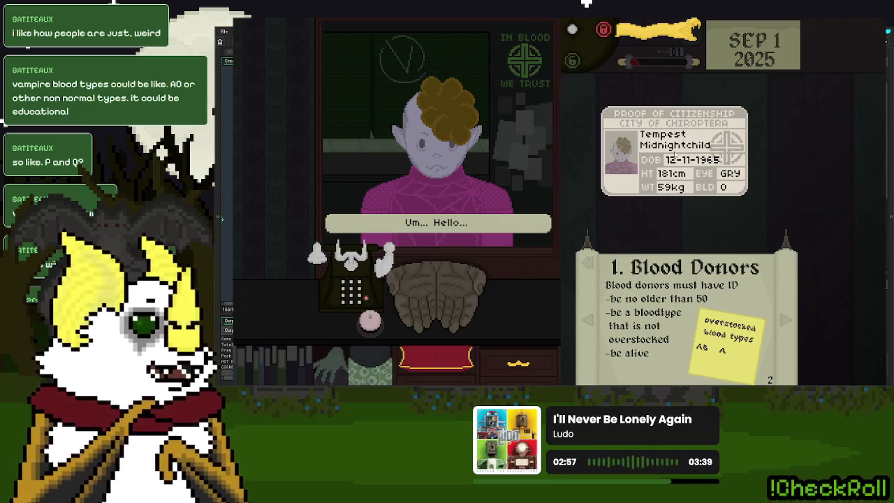
{"action": "mouse_move", "coordinate": [675, 155]}
{"action": "left_mouse_down"}
{"action": "mouse_move", "coordinate": [653, 156]}
{"action": "mouse_move", "coordinate": [456, 260]}
{"action": "left_mouse_up"}
{"action": "mouse_move", "coordinate": [436, 290]}
{"action": "left_mouse_down"}
{"action": "mouse_move", "coordinate": [615, 174]}
{"action": "mouse_move", "coordinate": [458, 290]}
{"action": "left_mouse_up"}
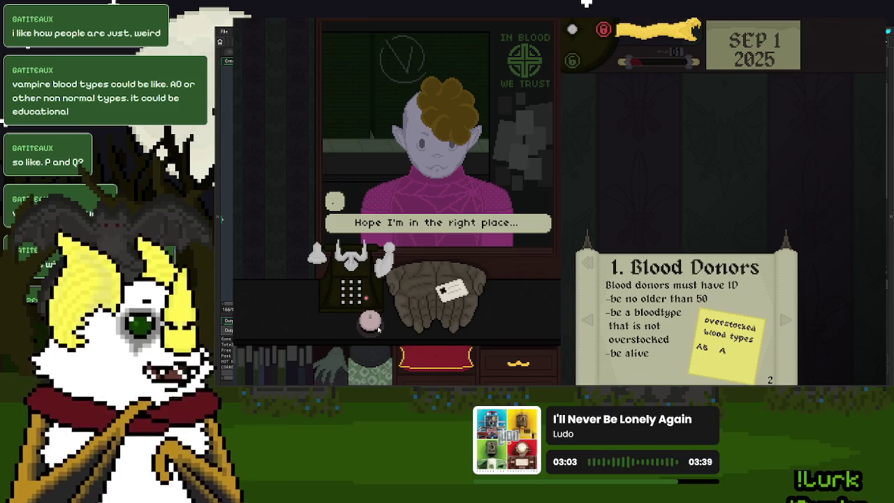
{"action": "left_click", "coordinate": [370, 322]}
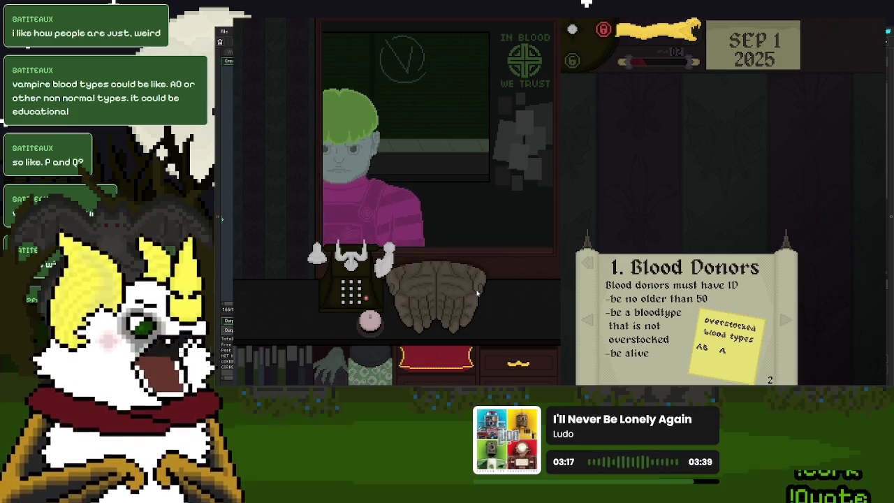
{"action": "left_click", "coordinate": [422, 282]}
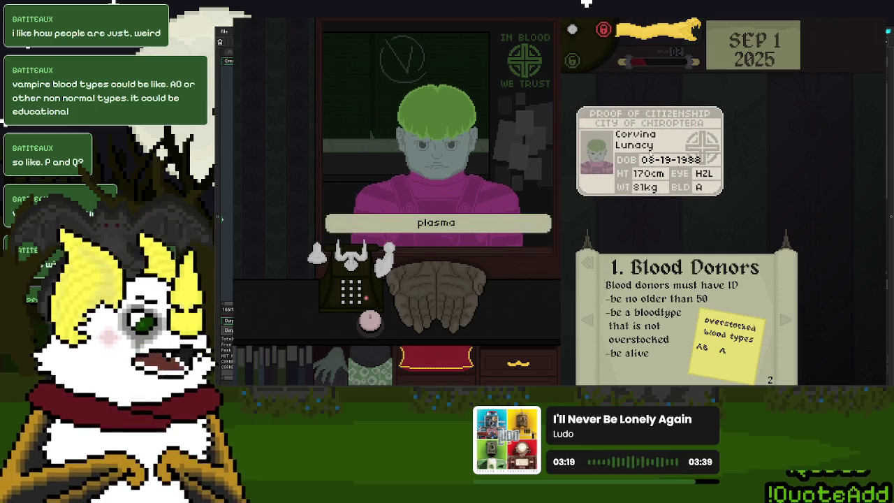
Step: Dismiss the plasma seller, then check the next customer's ID and send them away
{"action": "left_click", "coordinate": [650, 152]}
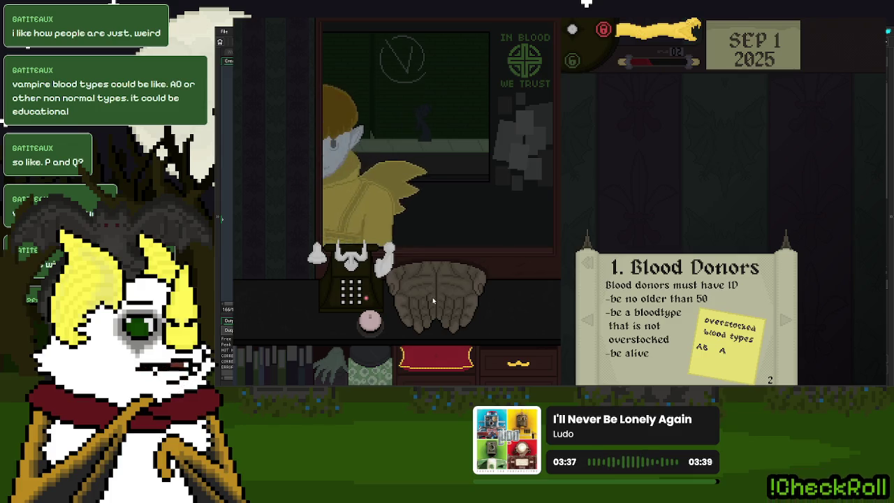
{"action": "mouse_move", "coordinate": [447, 297]}
{"action": "left_mouse_down"}
{"action": "mouse_move", "coordinate": [607, 157]}
{"action": "mouse_move", "coordinate": [543, 242]}
{"action": "mouse_move", "coordinate": [482, 292]}
{"action": "left_mouse_up"}
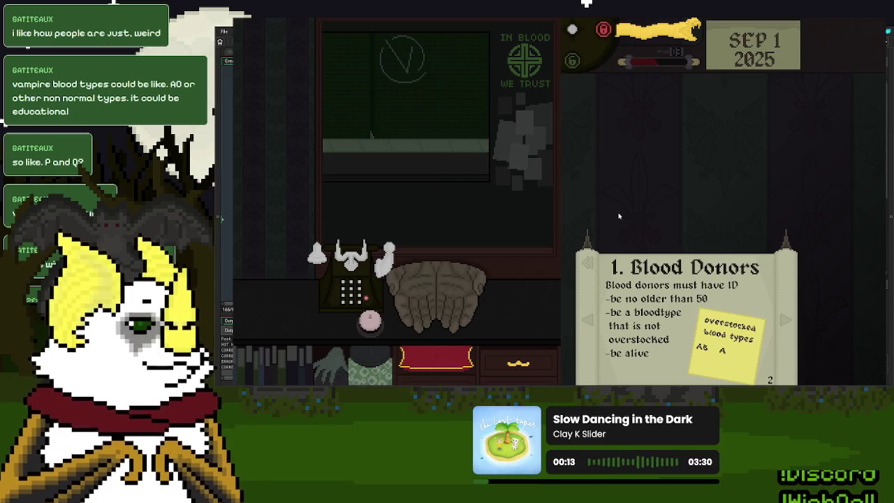
{"action": "left_click", "coordinate": [445, 287]}
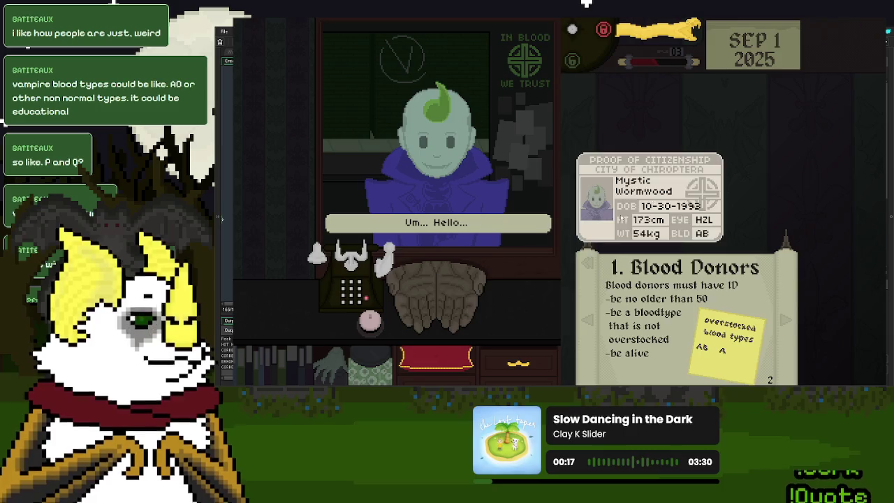
{"action": "left_click", "coordinate": [599, 162]}
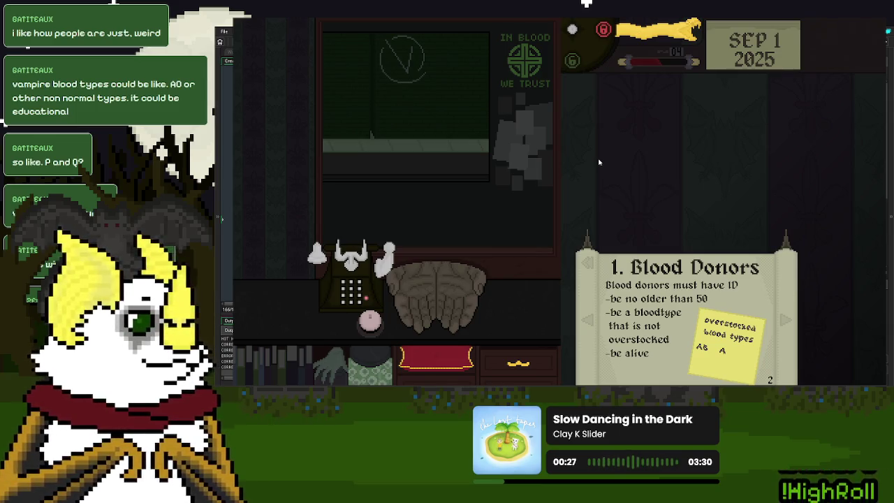
Step: Call two more donors early, rejecting one and dismissing the other after checking its ID
{"action": "left_click", "coordinate": [373, 327]}
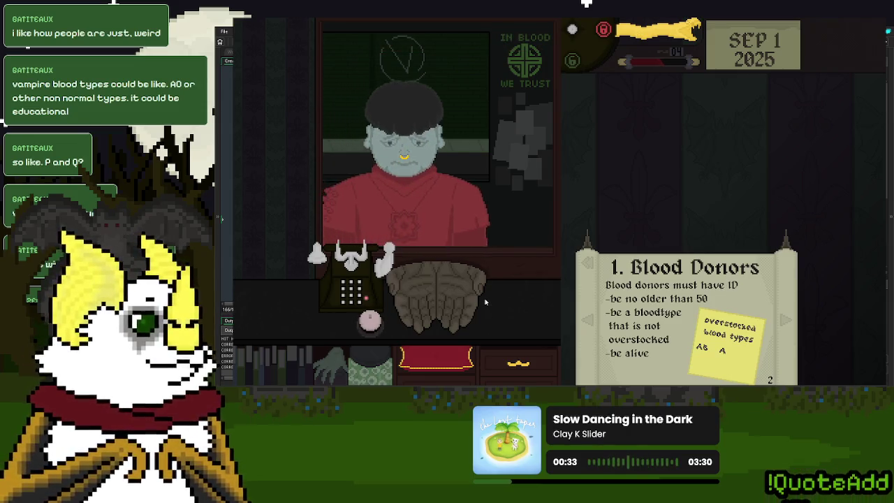
{"action": "mouse_move", "coordinate": [452, 294]}
{"action": "left_mouse_down"}
{"action": "mouse_move", "coordinate": [678, 199]}
{"action": "mouse_move", "coordinate": [552, 292]}
{"action": "mouse_move", "coordinate": [445, 292]}
{"action": "left_mouse_up"}
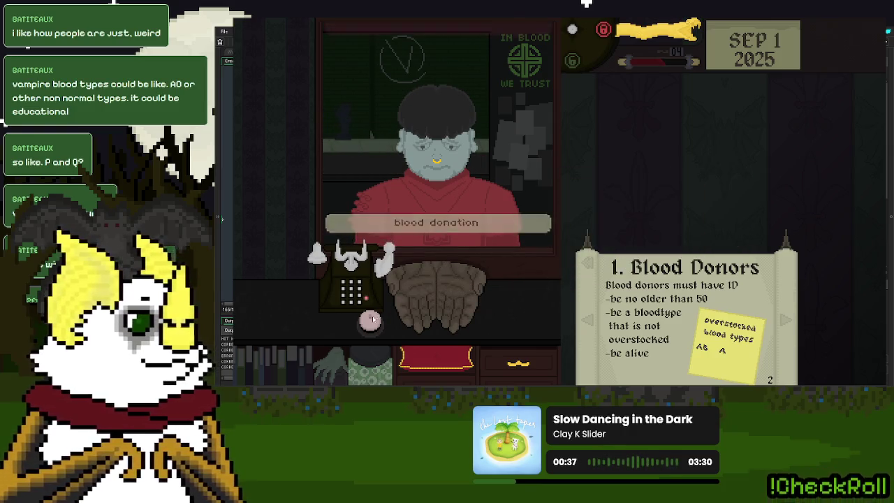
{"action": "left_click", "coordinate": [371, 319]}
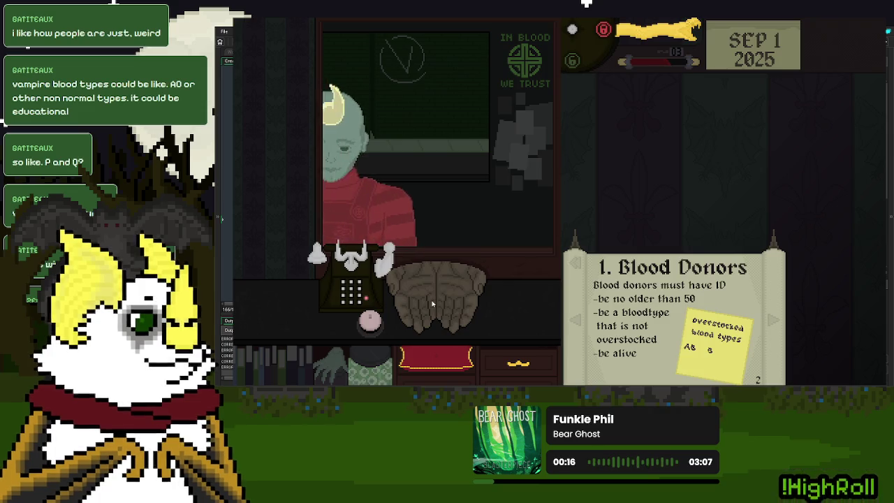
{"action": "left_click", "coordinate": [439, 294]}
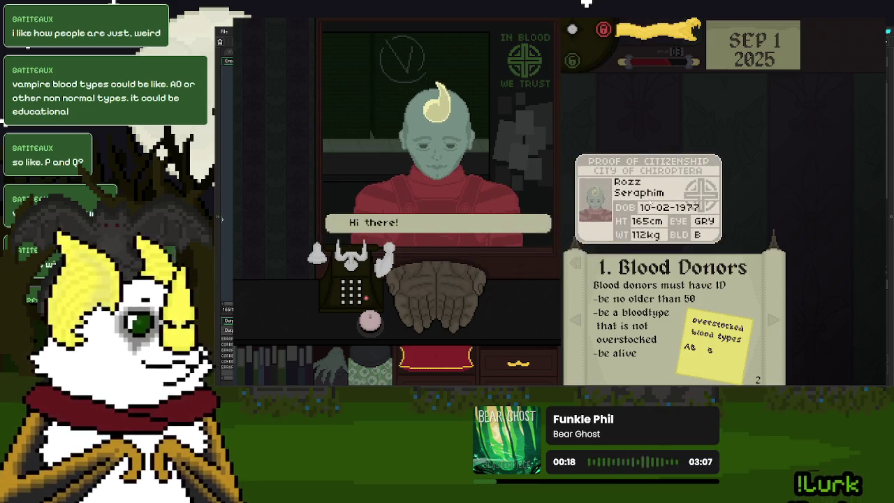
{"action": "left_click", "coordinate": [605, 211]}
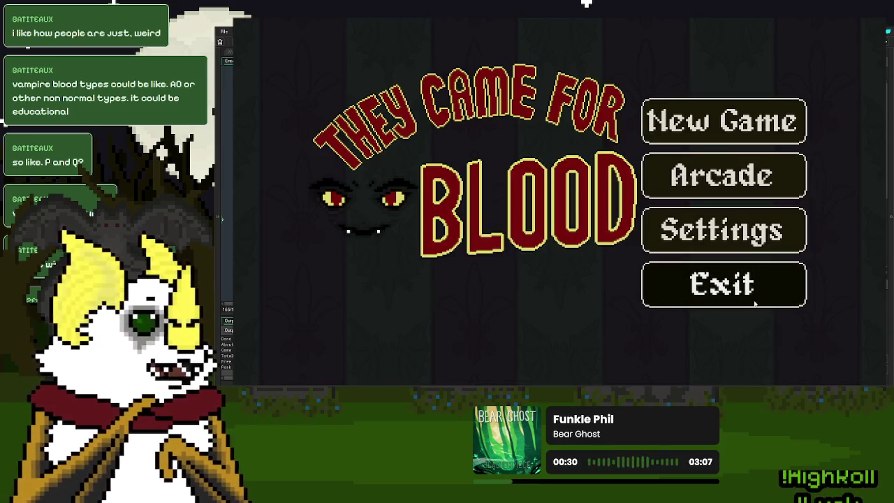
Step: Quit the game and delete the donor branch's Z blood type line in NPC_info_gen
{"action": "left_click", "coordinate": [755, 303]}
{"action": "left_click", "coordinate": [487, 52]}
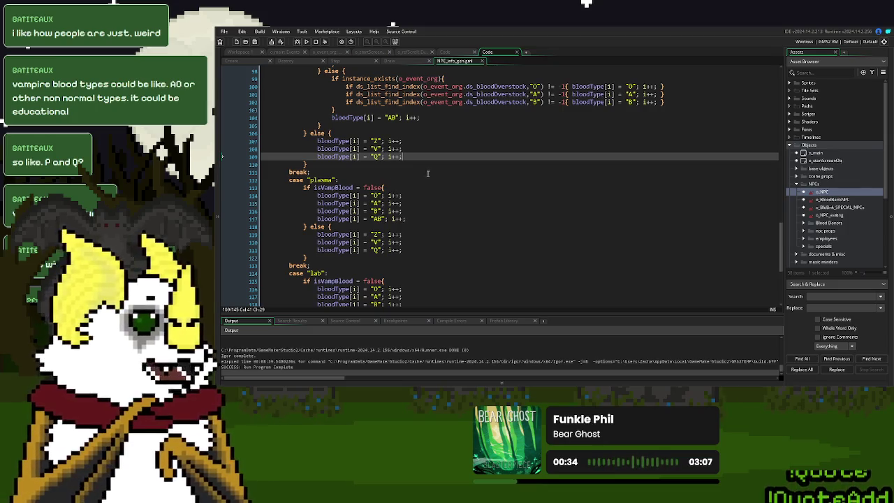
{"action": "left_click_drag", "start_coordinate": [317, 149], "coordinate": [318, 145]}
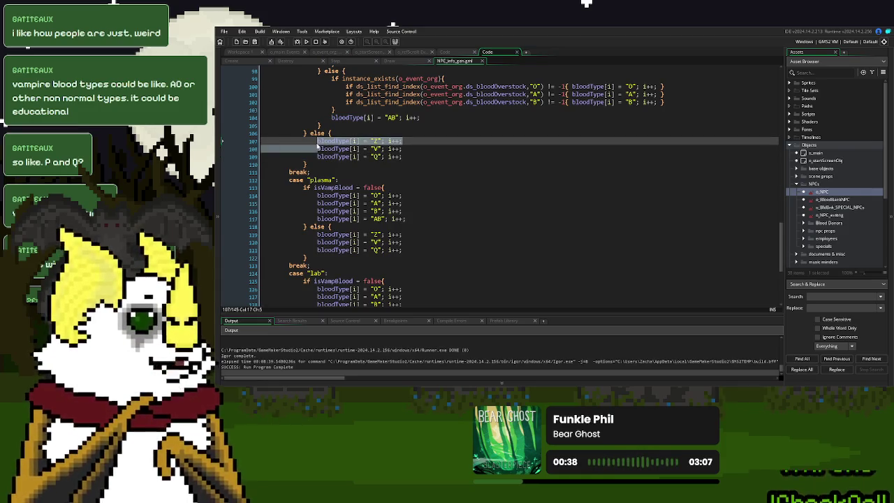
{"action": "key", "text": "BackSpace"}
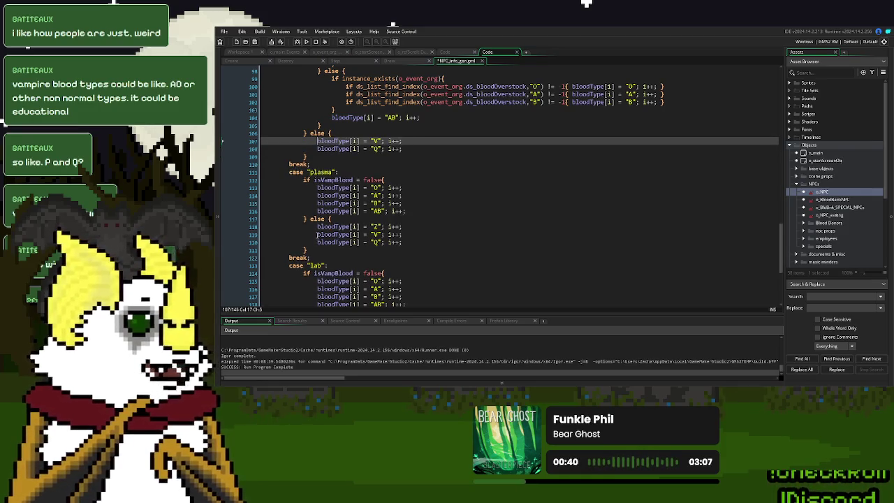
Step: Delete the Z blood type lines from the plasma and lab branches, then close NPC_info_gen
{"action": "left_click_drag", "start_coordinate": [317, 235], "coordinate": [318, 227]}
{"action": "key", "text": "BackSpace"}
{"action": "scroll", "coordinate": [320, 239], "scroll_direction": "down", "scroll_amount": 2}
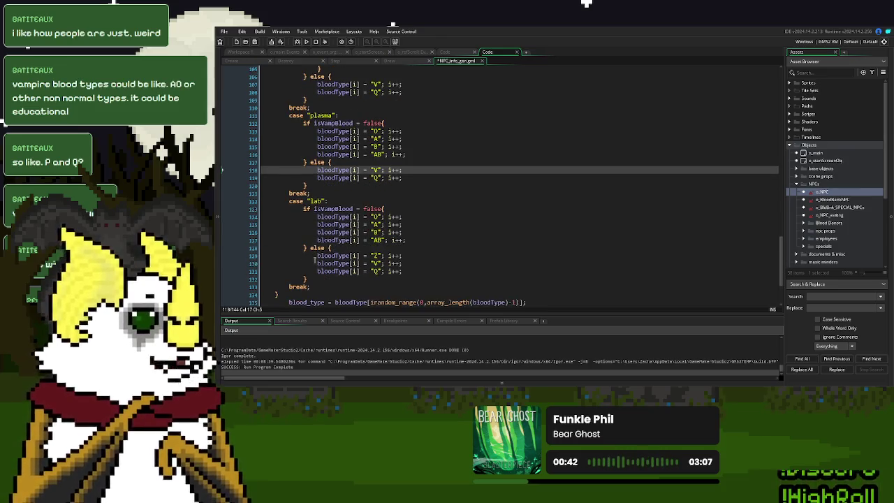
{"action": "left_click_drag", "start_coordinate": [317, 264], "coordinate": [318, 255]}
{"action": "key", "text": "BackSpace"}
{"action": "scroll", "coordinate": [318, 257], "scroll_direction": "down", "scroll_amount": 2}
{"action": "scroll", "coordinate": [318, 257], "scroll_direction": "up", "scroll_amount": 2}
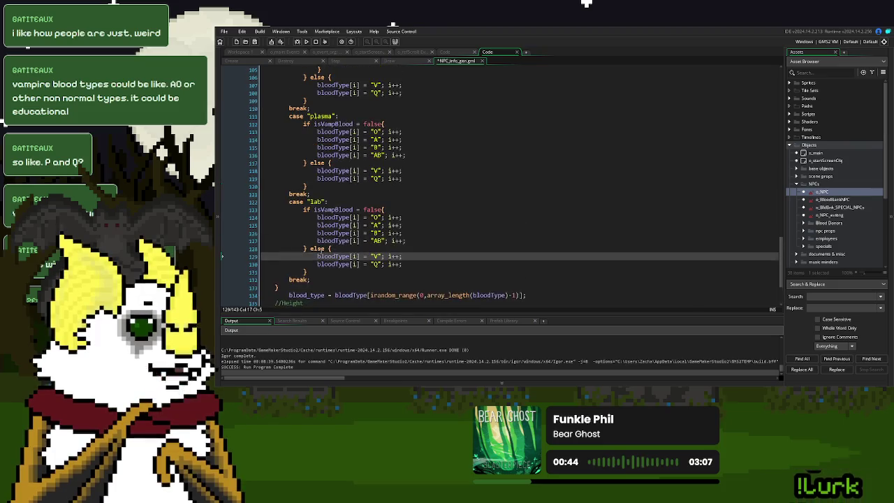
{"action": "left_click", "coordinate": [481, 62]}
{"action": "left_click", "coordinate": [416, 53]}
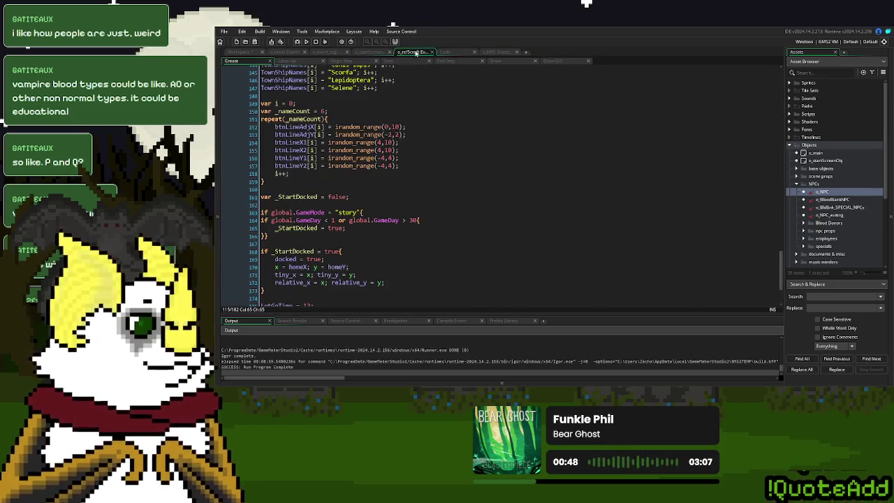
Step: Remove Z from the vampire blood type comment on o_refScroll line 115
{"action": "scroll", "coordinate": [350, 197], "scroll_direction": "up", "scroll_amount": 10}
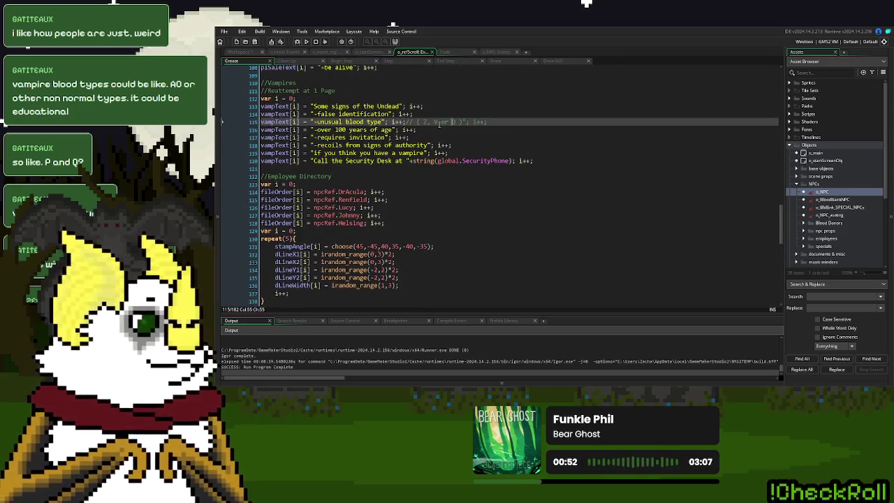
{"action": "key", "text": "BackSpace"}
{"action": "key", "text": "BackSpace"}
{"action": "key", "text": "BackSpace"}
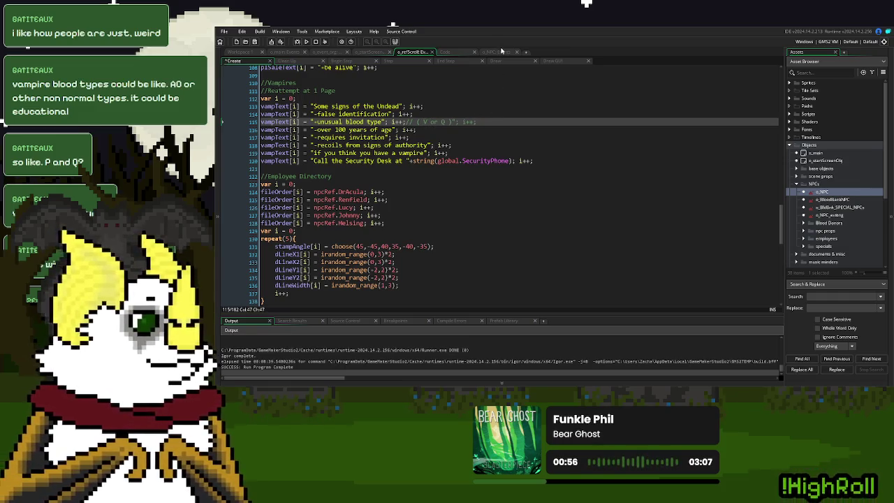
{"action": "left_click", "coordinate": [498, 53]}
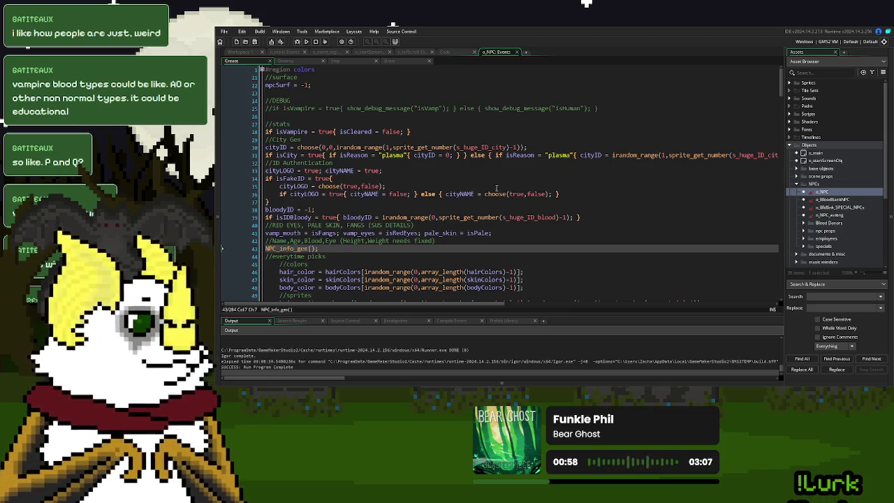
{"action": "left_click", "coordinate": [459, 53]}
{"action": "left_click", "coordinate": [520, 61]}
{"action": "left_click", "coordinate": [556, 62]}
Step: Copy the case 1 o_donorBloodBad assignment and paste it after VampLucy_4thEncounter() on line 303
{"action": "scroll", "coordinate": [380, 229], "scroll_direction": "up", "scroll_amount": 20}
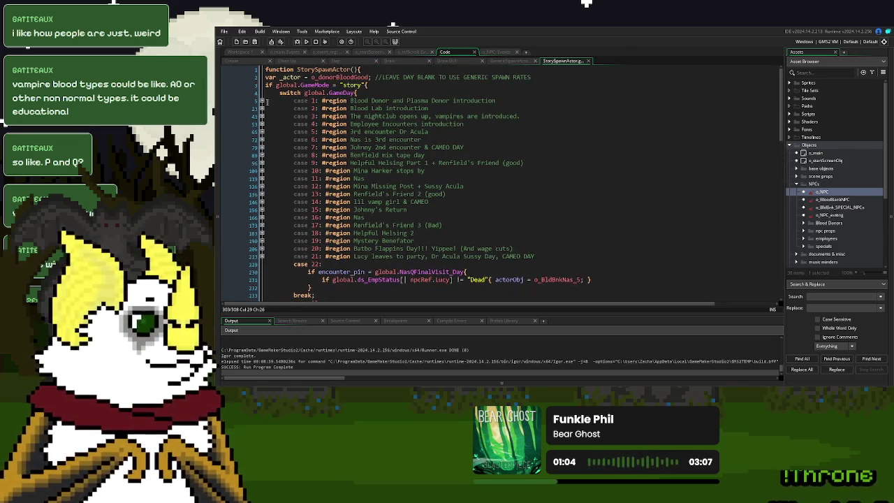
{"action": "left_click", "coordinate": [264, 102]}
{"action": "left_click_drag", "start_coordinate": [429, 149], "coordinate": [336, 155]}
{"action": "key", "text": "ctrl+c"}
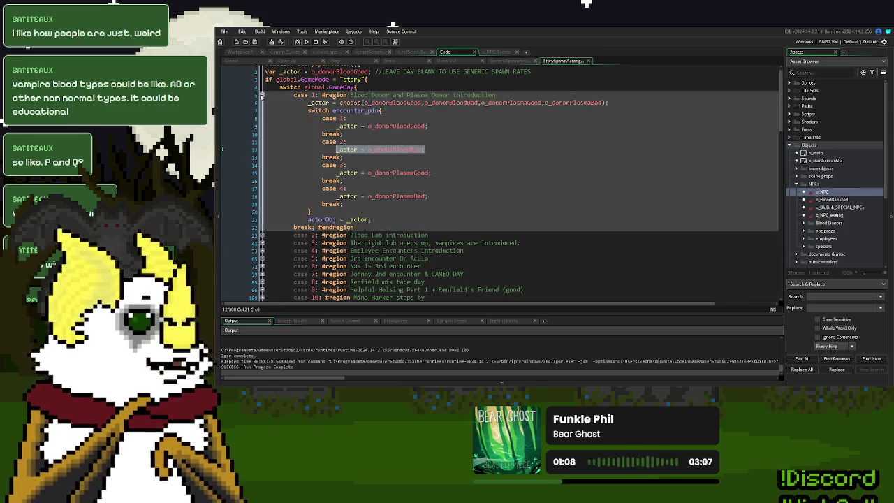
{"action": "left_click", "coordinate": [266, 96]}
{"action": "left_click", "coordinate": [263, 95]}
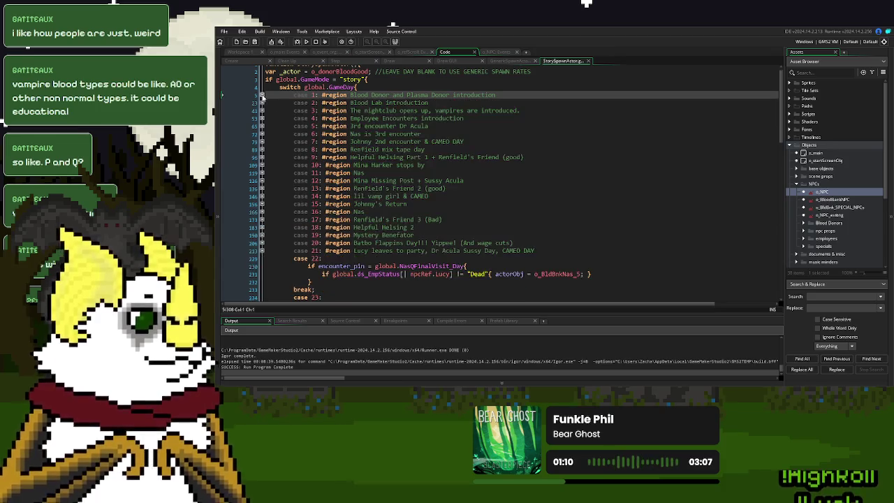
{"action": "scroll", "coordinate": [373, 188], "scroll_direction": "down", "scroll_amount": 15}
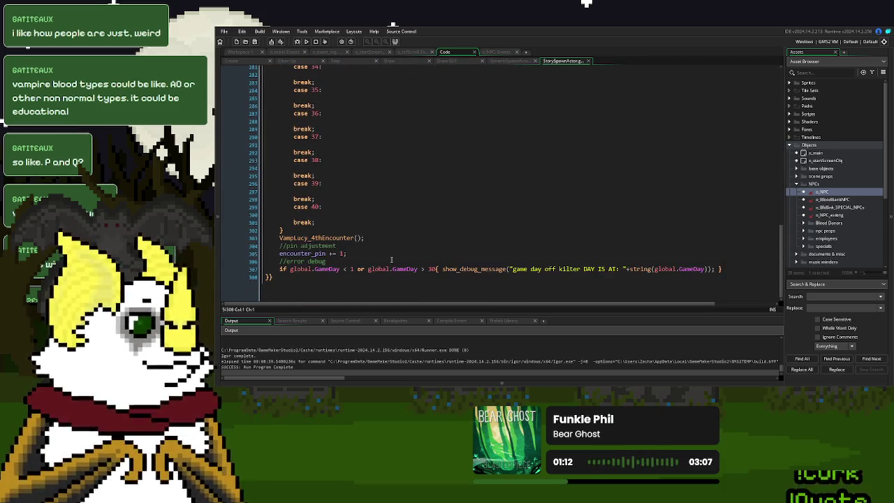
{"action": "left_click", "coordinate": [394, 241]}
{"action": "key", "text": "ctrl+v"}
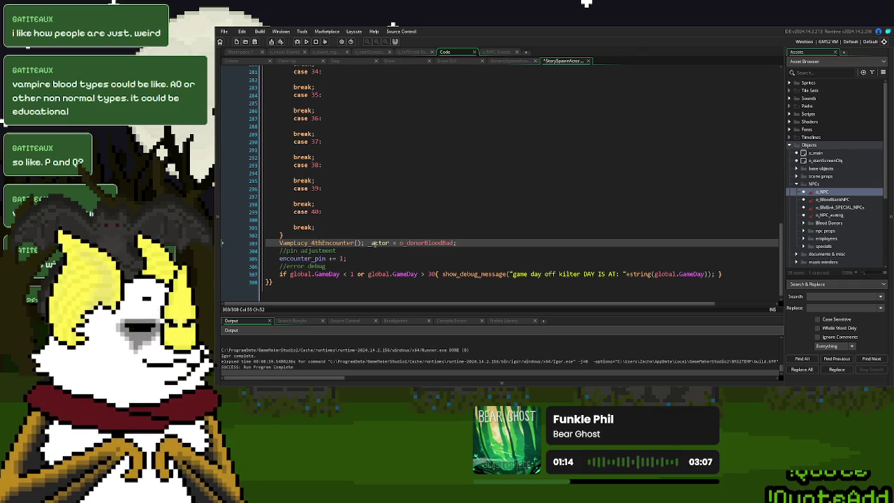
Step: Change _actor to actorObj on line 303, then run the game and start a new game
{"action": "scroll", "coordinate": [398, 239], "scroll_direction": "up", "scroll_amount": 12}
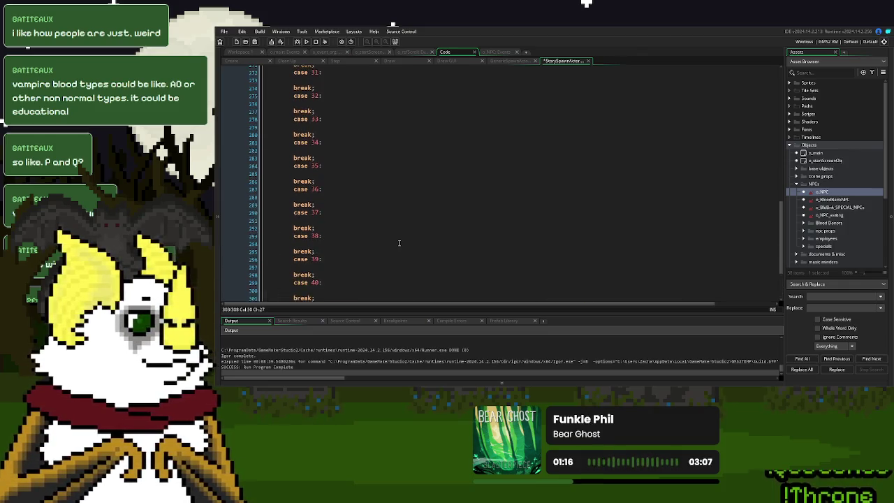
{"action": "double_click", "coordinate": [528, 183]}
{"action": "key", "text": "ctrl+c"}
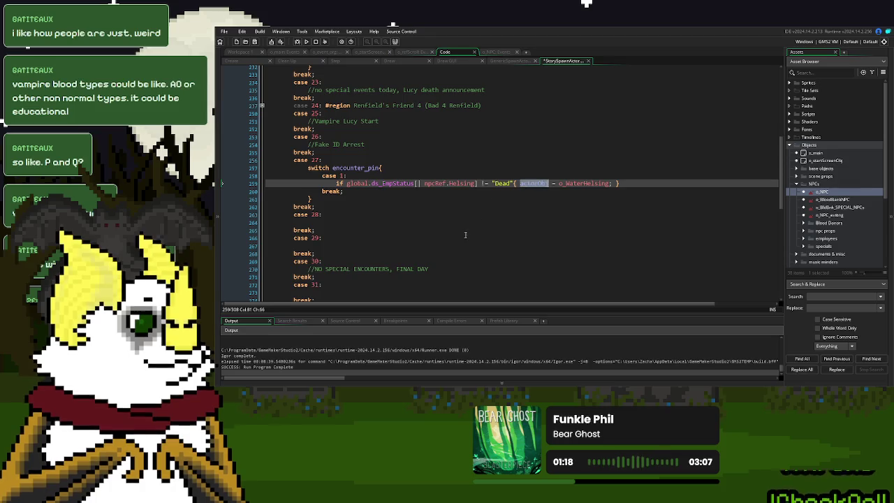
{"action": "scroll", "coordinate": [394, 251], "scroll_direction": "down", "scroll_amount": 12}
{"action": "double_click", "coordinate": [376, 238]}
{"action": "key", "text": "ctrl+v"}
{"action": "left_click", "coordinate": [307, 42]}
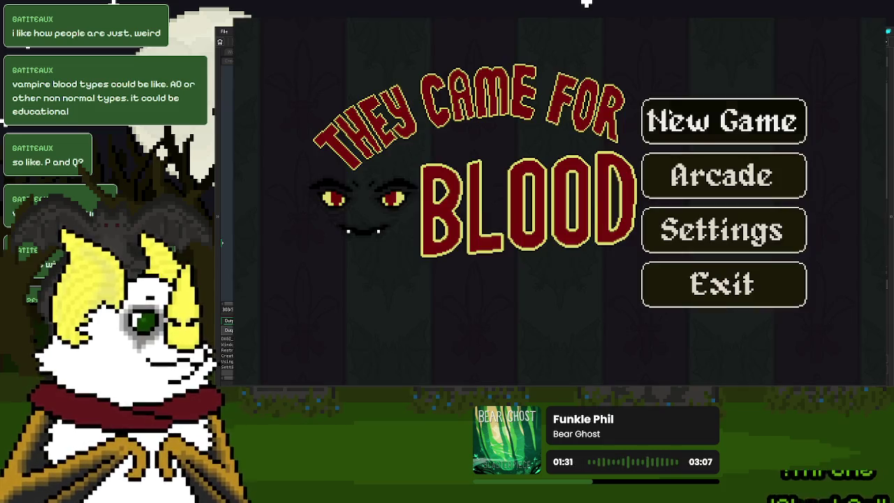
{"action": "left_click", "coordinate": [796, 121]}
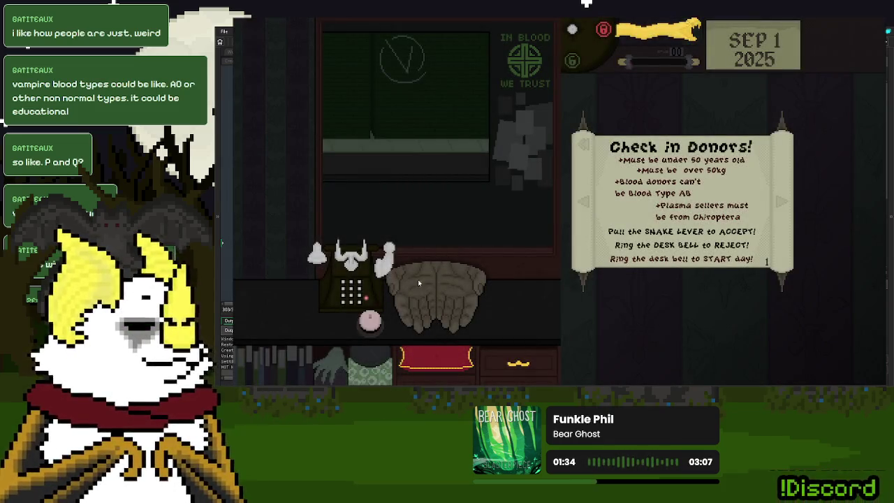
Step: Call the blonde donor and compare her ID with the Blood Donors rules before handing it back
{"action": "left_click", "coordinate": [370, 323]}
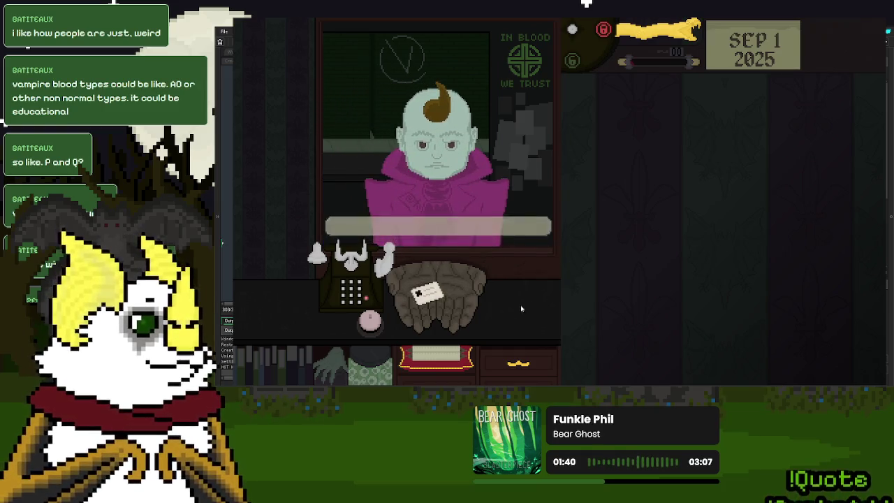
{"action": "left_click_drag", "start_coordinate": [426, 292], "coordinate": [673, 213]}
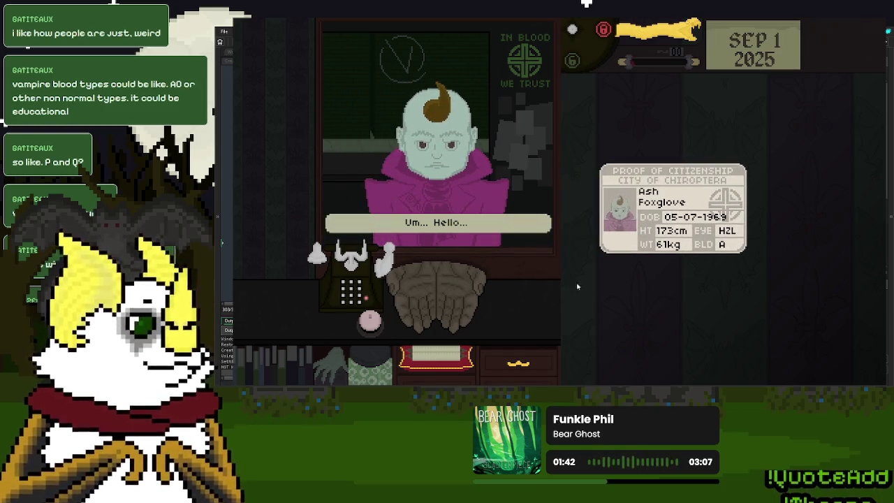
{"action": "left_click", "coordinate": [436, 355]}
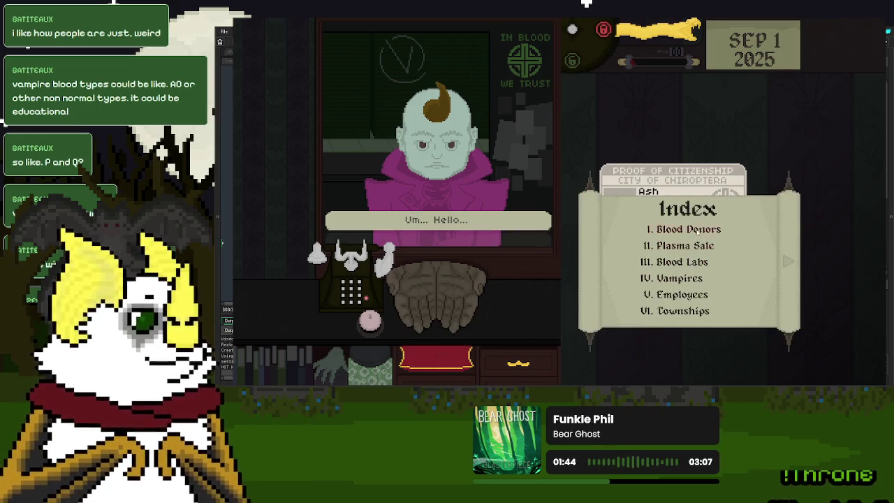
{"action": "left_click", "coordinate": [696, 231]}
{"action": "left_click", "coordinate": [670, 176]}
{"action": "left_click_drag", "start_coordinate": [670, 176], "coordinate": [450, 290]}
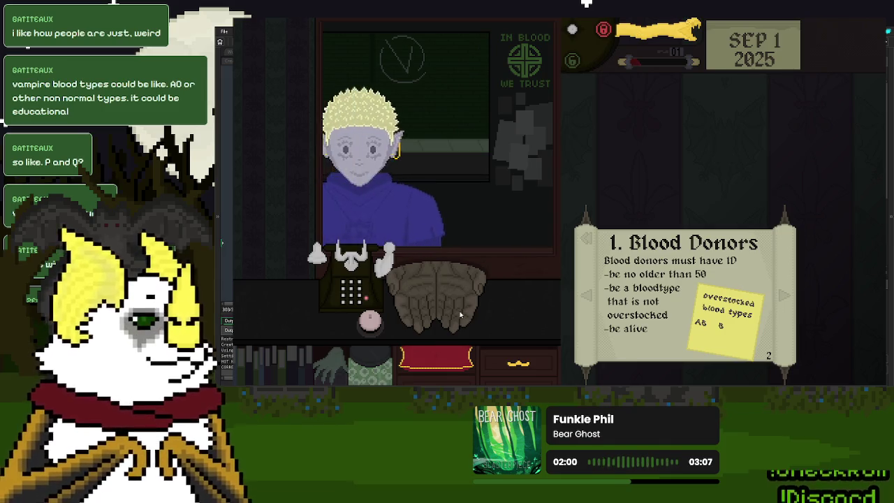
Step: Check the next donor's ID, send them away, then quit and close the game
{"action": "left_click", "coordinate": [728, 158]}
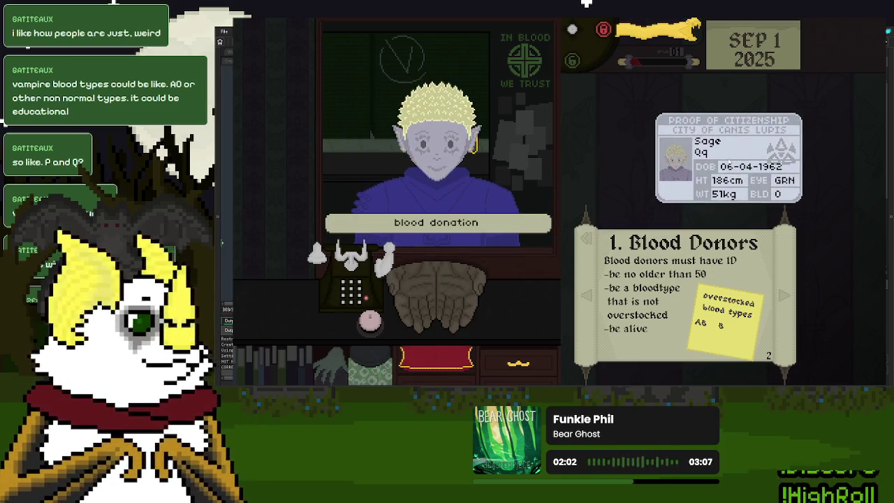
{"action": "left_click", "coordinate": [728, 158]}
{"action": "left_click", "coordinate": [365, 325]}
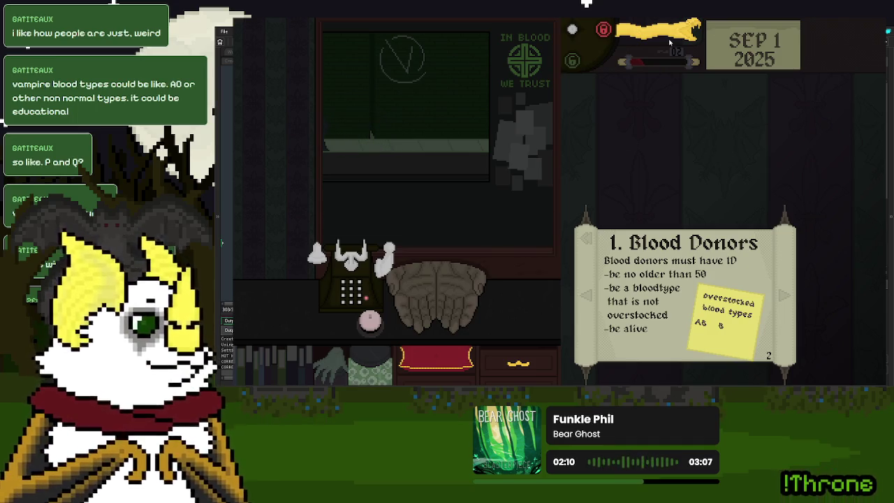
{"action": "key", "text": "Escape"}
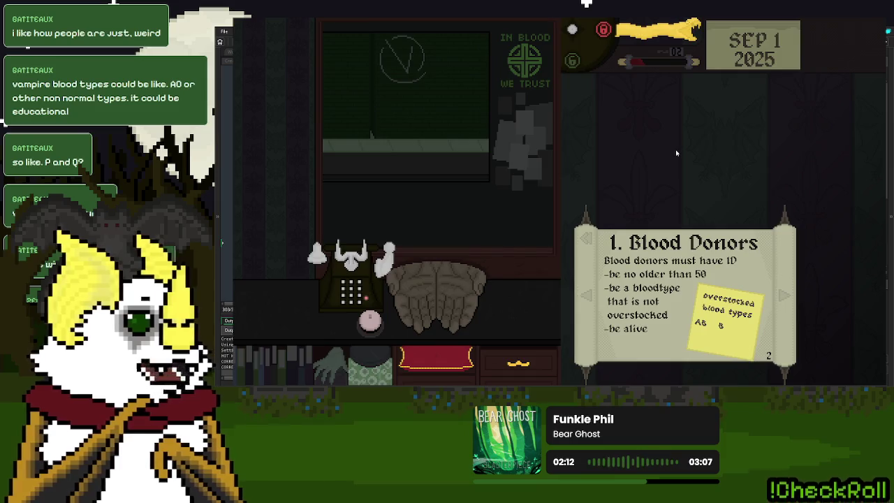
{"action": "key", "text": "alt+F4"}
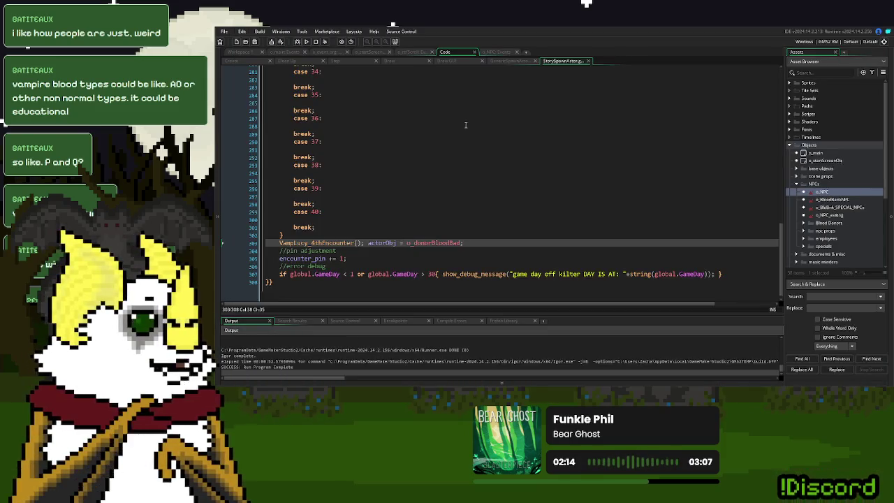
Step: Append isBlood = false; after isReason = "donor" on line 1 of o_donorBloodBad's Create event, then run
{"action": "middle_click", "coordinate": [428, 243]}
{"action": "left_click", "coordinate": [357, 96]}
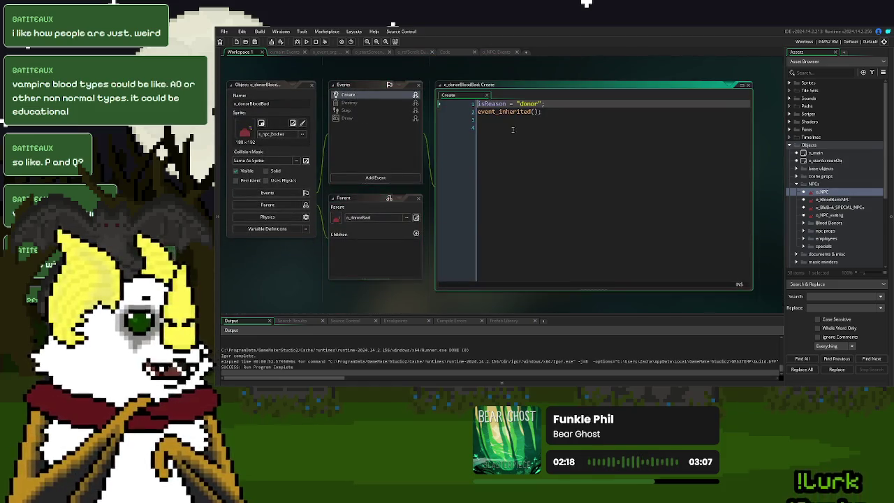
{"action": "left_click", "coordinate": [531, 121]}
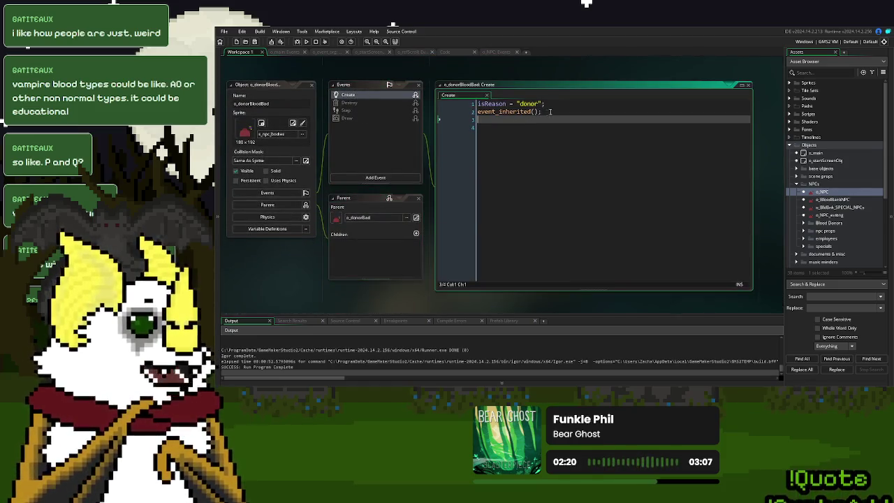
{"action": "left_click", "coordinate": [561, 106]}
{"action": "type", "text": "isBl"}
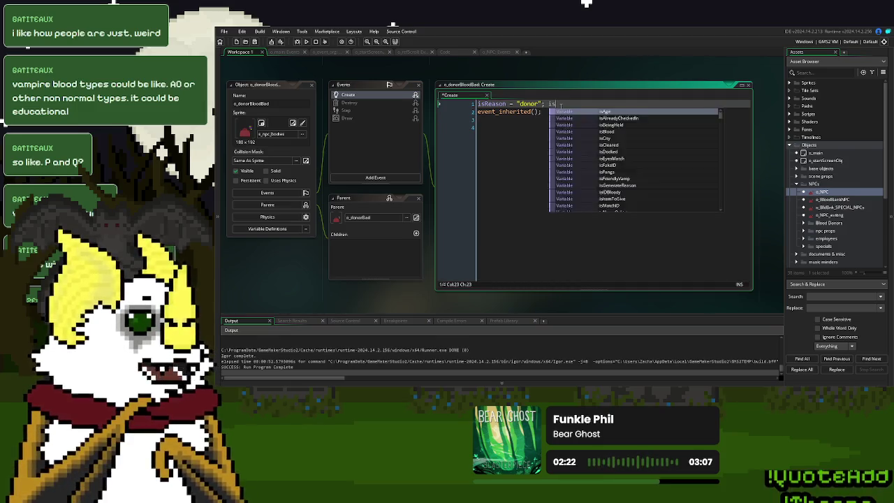
{"action": "key", "text": "Return"}
{"action": "type", "text": "false;"}
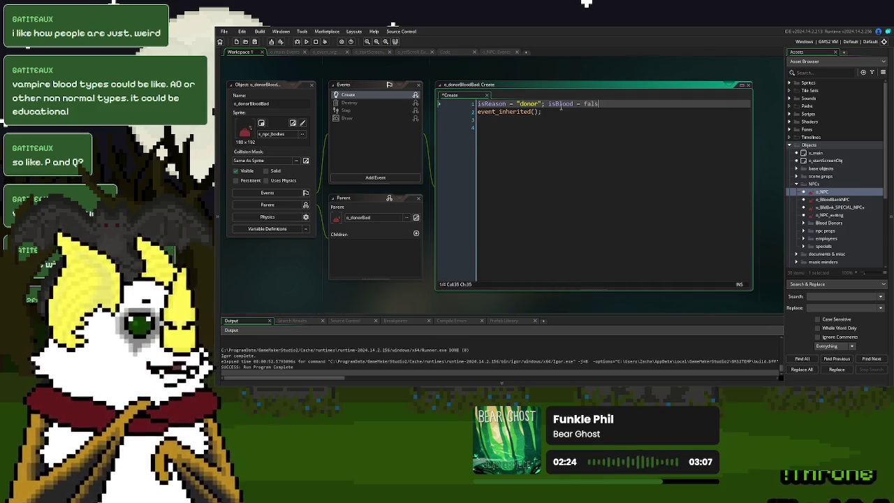
{"action": "left_click", "coordinate": [306, 41]}
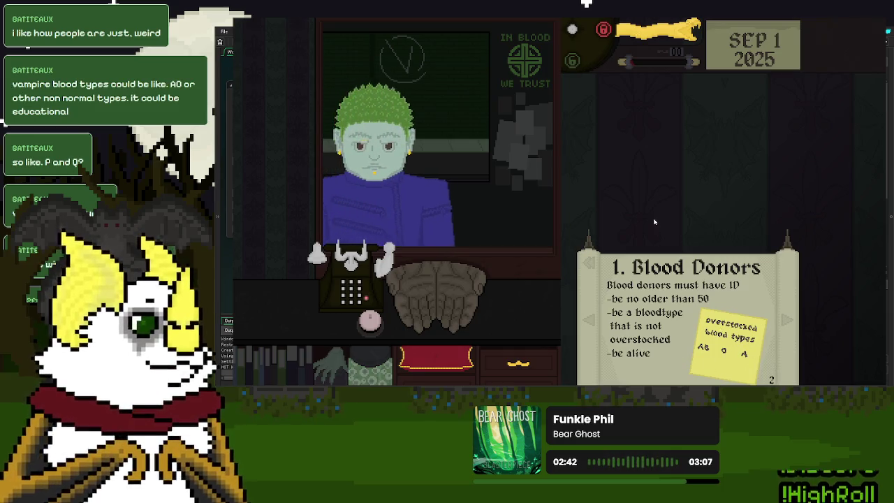
Step: Check a donor's ID, accept them with the lever, start on the next donor, then close the game
{"action": "left_click_drag", "start_coordinate": [440, 297], "coordinate": [700, 186]}
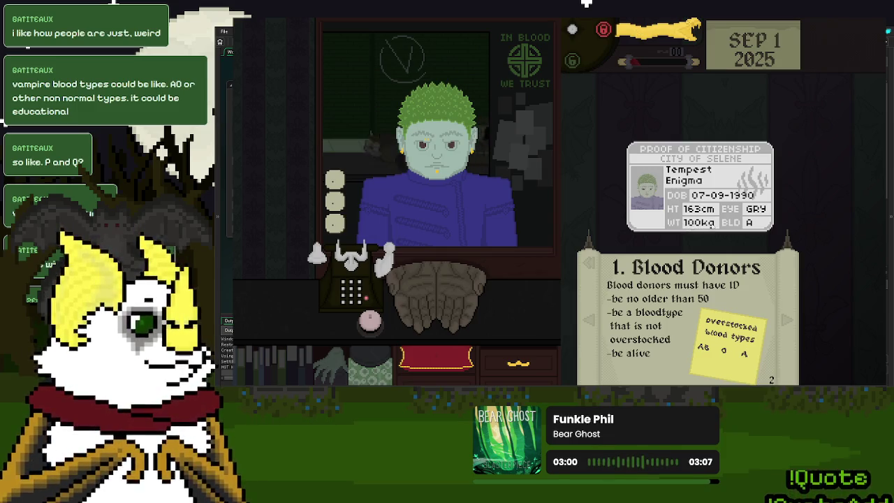
{"action": "mouse_move", "coordinate": [727, 222]}
{"action": "left_mouse_down"}
{"action": "mouse_move", "coordinate": [544, 289]}
{"action": "mouse_move", "coordinate": [443, 297]}
{"action": "left_mouse_up"}
{"action": "left_click_drag", "start_coordinate": [682, 50], "coordinate": [671, 45]}
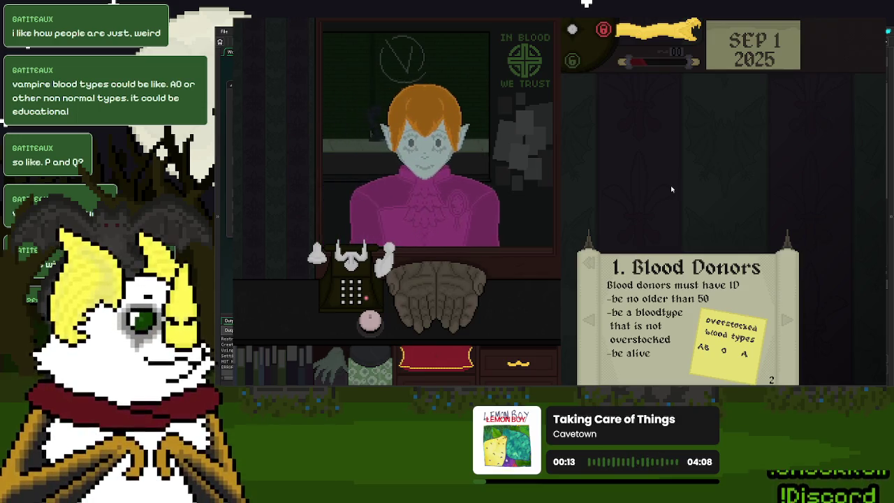
{"action": "mouse_move", "coordinate": [428, 293]}
{"action": "left_mouse_down"}
{"action": "mouse_move", "coordinate": [631, 187]}
{"action": "mouse_move", "coordinate": [673, 183]}
{"action": "mouse_move", "coordinate": [489, 289]}
{"action": "left_mouse_up"}
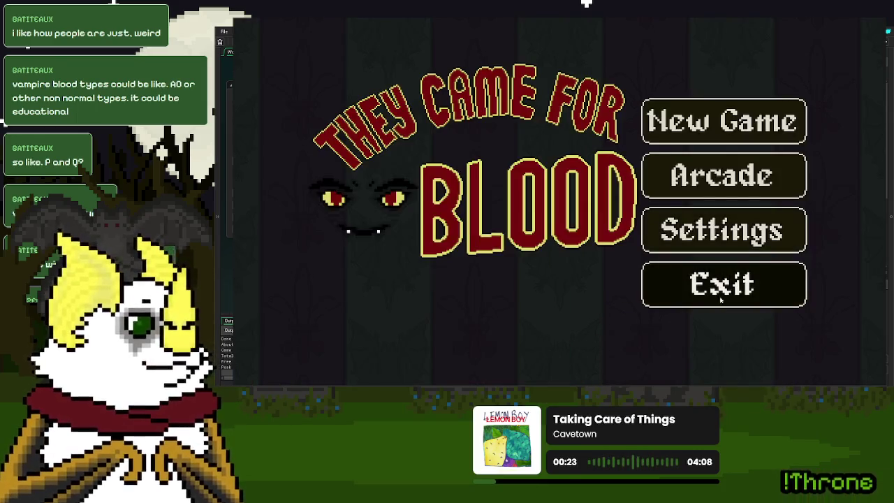
{"action": "key", "text": "alt+F4"}
Step: Delete isBlood = false from o_donorBloodBad and comment out line 303's actorObj assignment with //
{"action": "left_click_drag", "start_coordinate": [605, 104], "coordinate": [543, 106]}
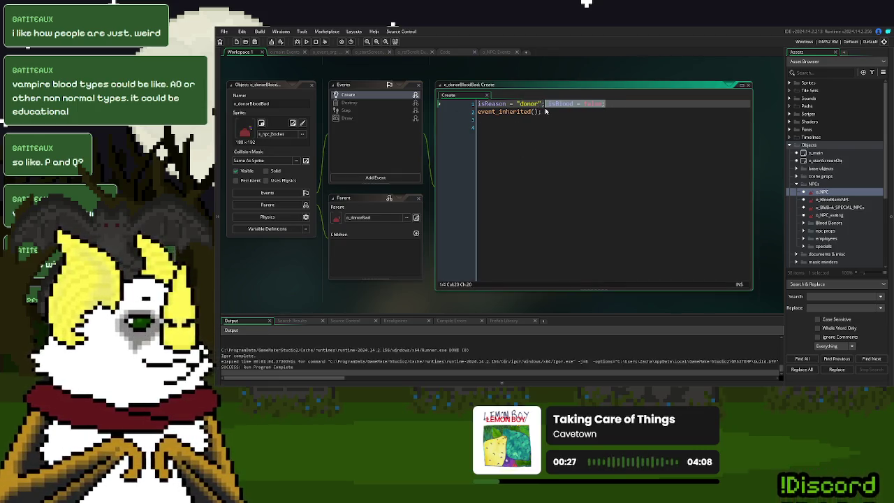
{"action": "key", "text": "BackSpace"}
{"action": "left_click", "coordinate": [497, 52]}
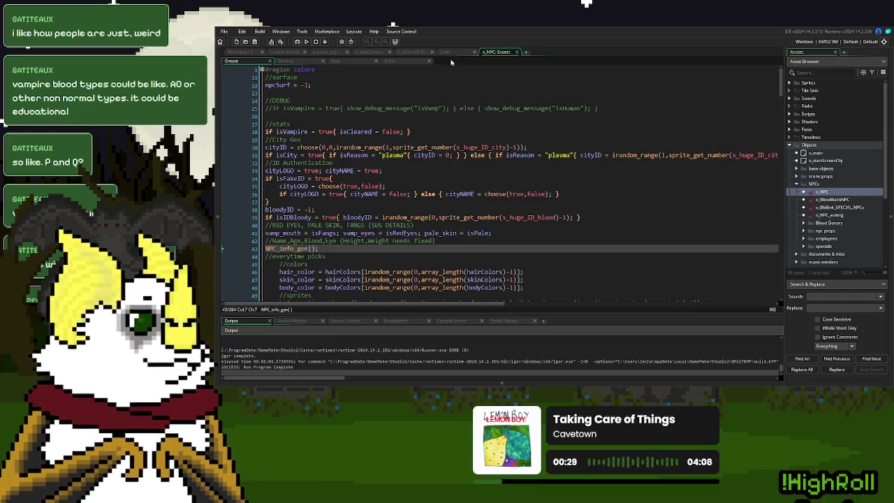
{"action": "left_click", "coordinate": [455, 52]}
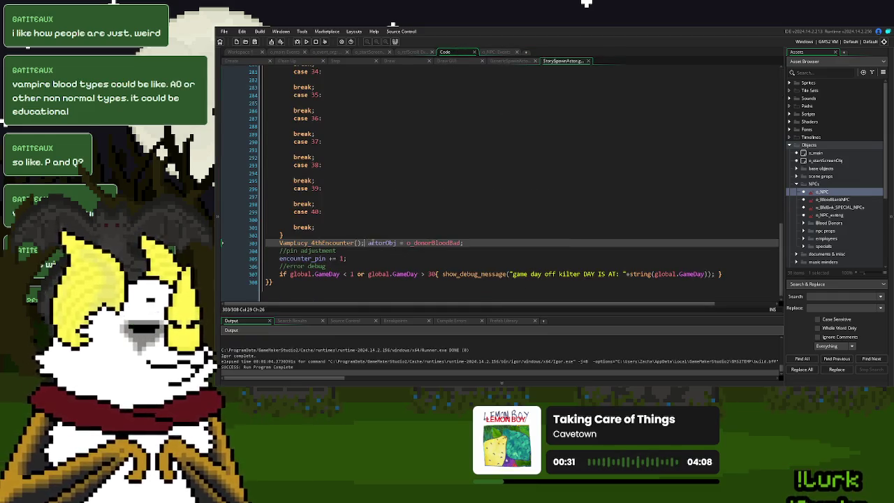
{"action": "type", "text": "//"}
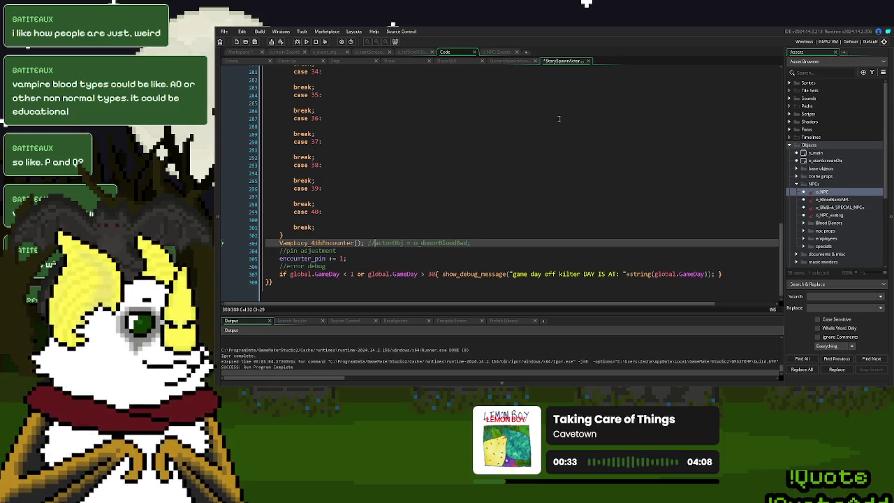
Step: Move StorySpawnActor into its own workspace, then close all editor windows in Workspace 1
{"action": "mouse_move", "coordinate": [562, 61]}
{"action": "left_mouse_down"}
{"action": "mouse_move", "coordinate": [586, 53]}
{"action": "mouse_move", "coordinate": [569, 51]}
{"action": "left_mouse_up"}
{"action": "left_click", "coordinate": [454, 52]}
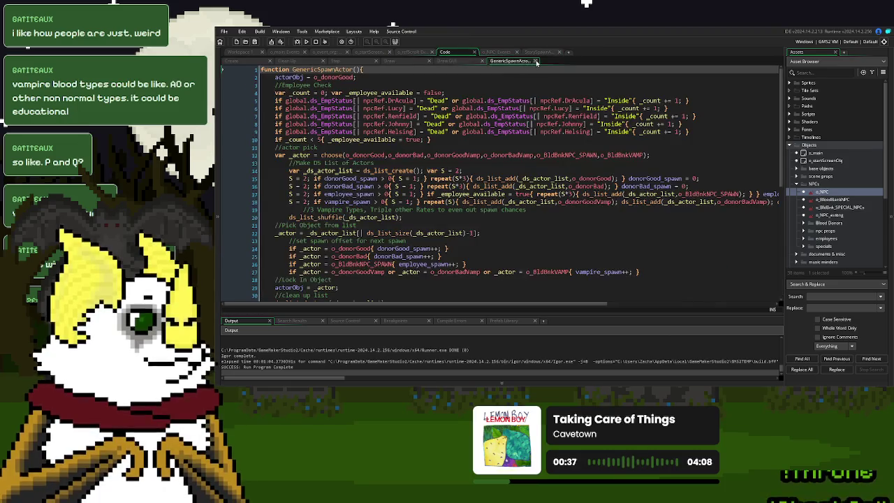
{"action": "left_click", "coordinate": [538, 52]}
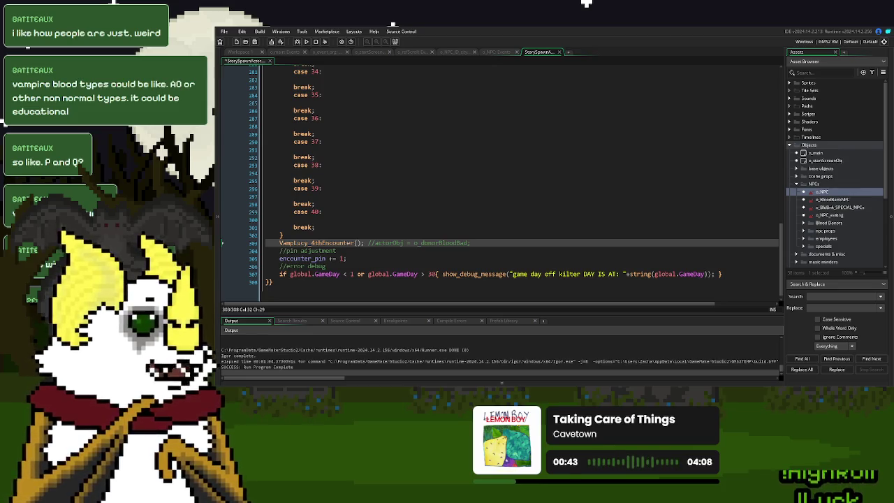
{"action": "left_click", "coordinate": [240, 51]}
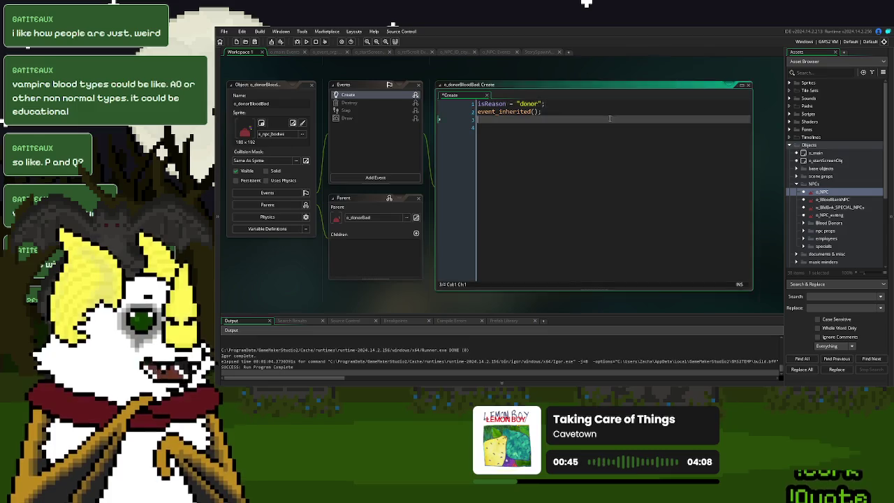
{"action": "right_click", "coordinate": [547, 140]}
{"action": "mouse_move", "coordinate": [550, 143]}
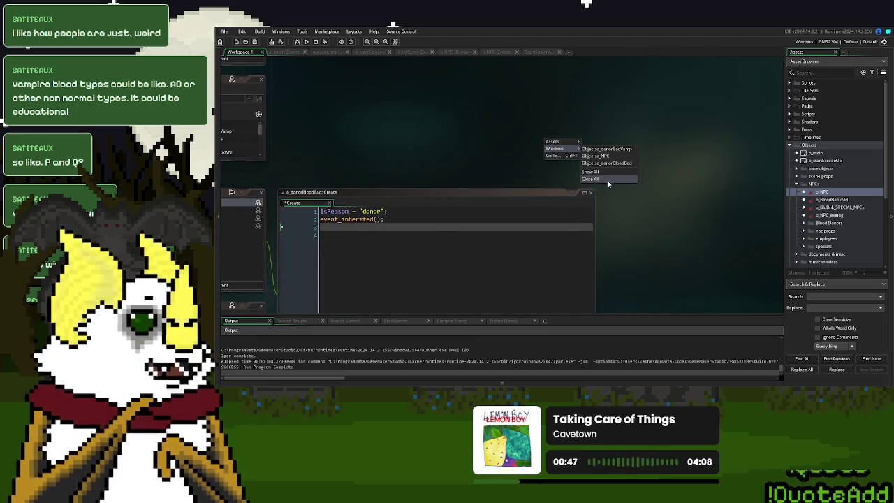
{"action": "left_click", "coordinate": [601, 178]}
{"action": "left_click", "coordinate": [796, 184]}
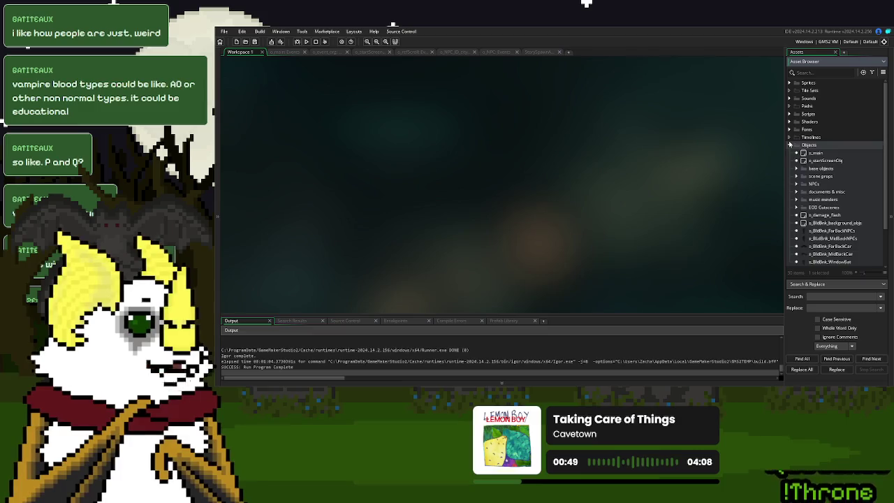
Step: Open the NPC_first_names and NPC_last_names scripts from Scripts > NPC Info, maximizing the editor
{"action": "left_click", "coordinate": [792, 144]}
{"action": "left_click", "coordinate": [791, 145]}
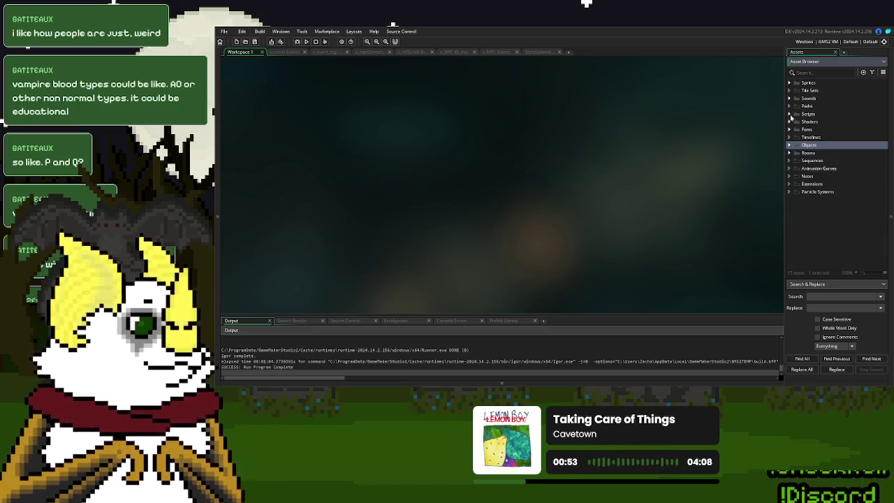
{"action": "left_click", "coordinate": [789, 115]}
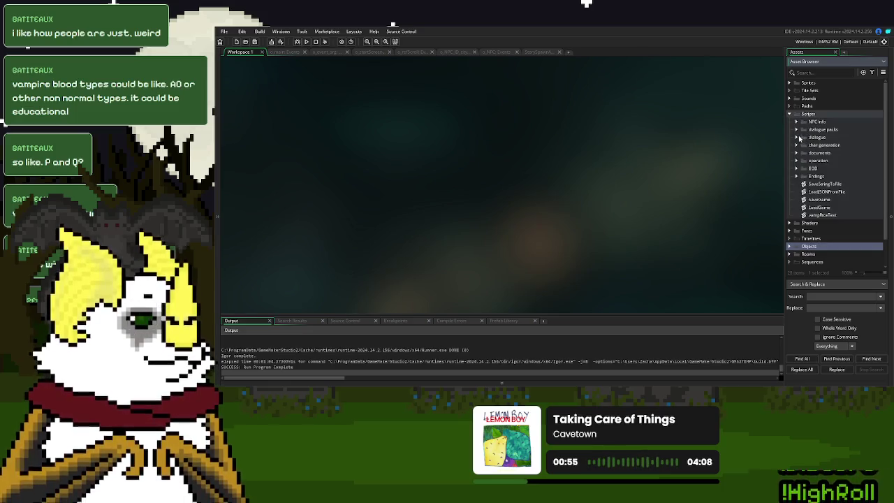
{"action": "left_click", "coordinate": [796, 121]}
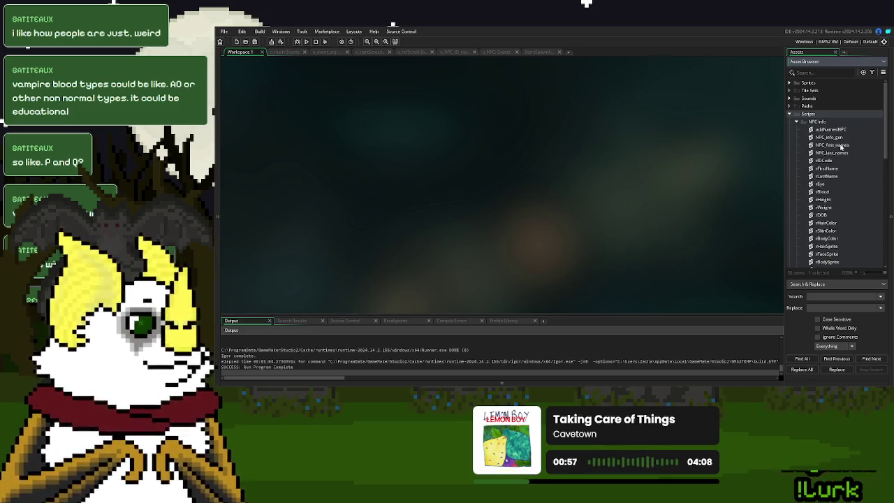
{"action": "double_click", "coordinate": [835, 146]}
{"action": "left_click", "coordinate": [552, 79]}
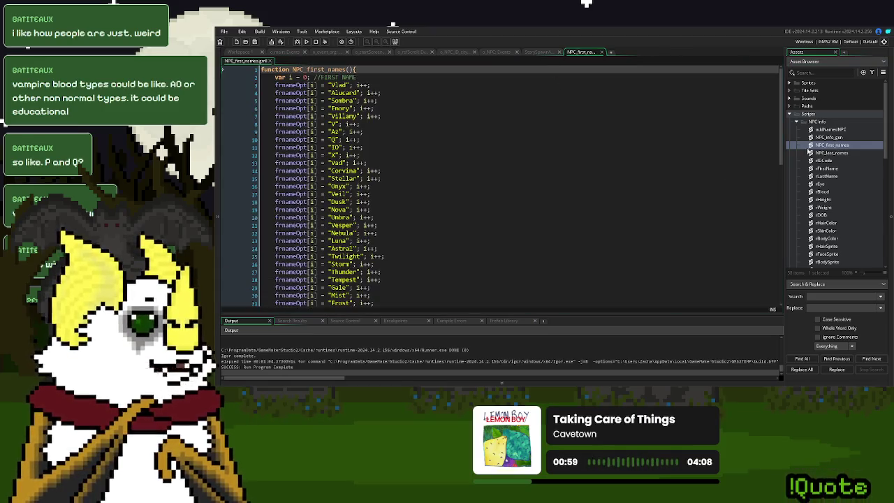
{"action": "left_click", "coordinate": [838, 160]}
{"action": "double_click", "coordinate": [832, 153]}
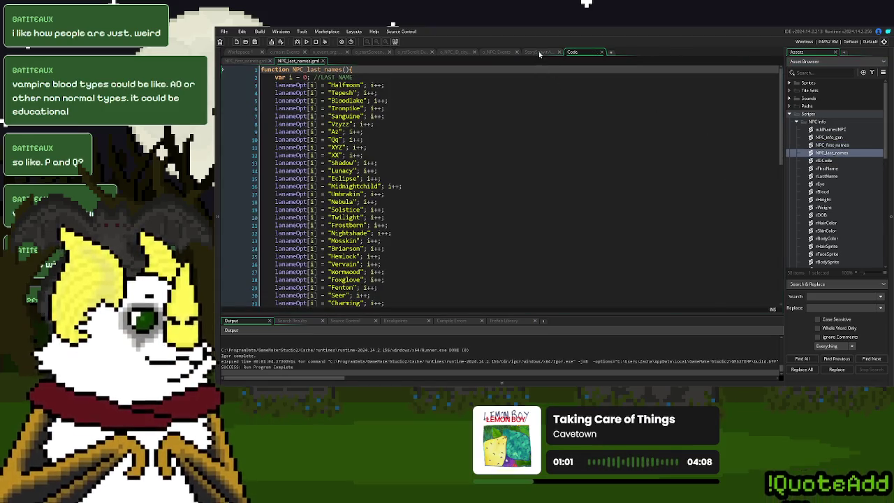
{"action": "left_click", "coordinate": [540, 52]}
{"action": "left_click", "coordinate": [572, 52]}
Step: Review the full first-name and last-name lists by selecting all of each script
{"action": "left_click", "coordinate": [257, 60]}
{"action": "left_click", "coordinate": [434, 153]}
{"action": "key", "text": "ctrl+a"}
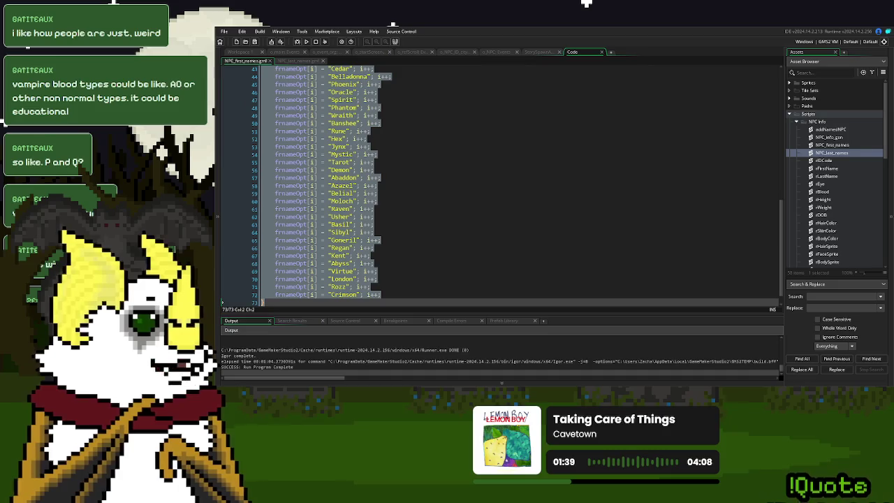
{"action": "left_click", "coordinate": [298, 60]}
{"action": "left_click", "coordinate": [424, 149]}
{"action": "key", "text": "ctrl+a"}
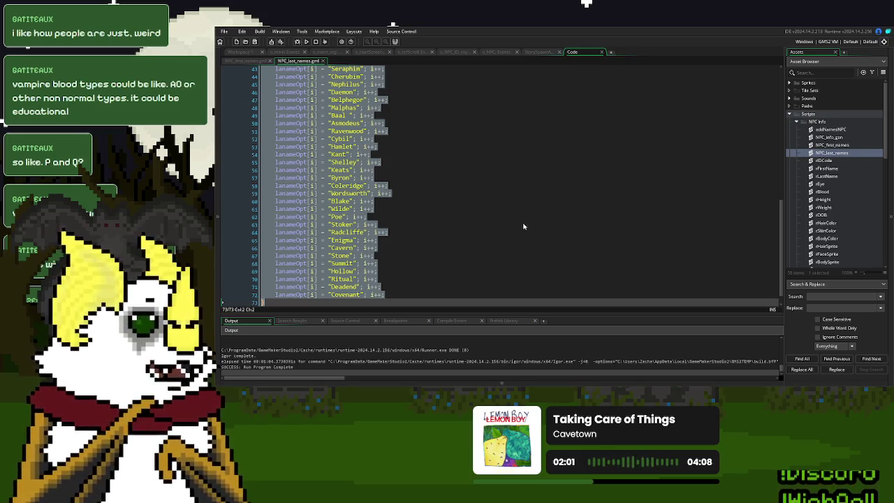
Step: Correct the misspelled 'Dragpn' surname to 'Dragon' and close the name scripts' workspace
{"action": "left_click", "coordinate": [390, 194]}
{"action": "scroll", "coordinate": [390, 202], "scroll_direction": "down", "scroll_amount": 1}
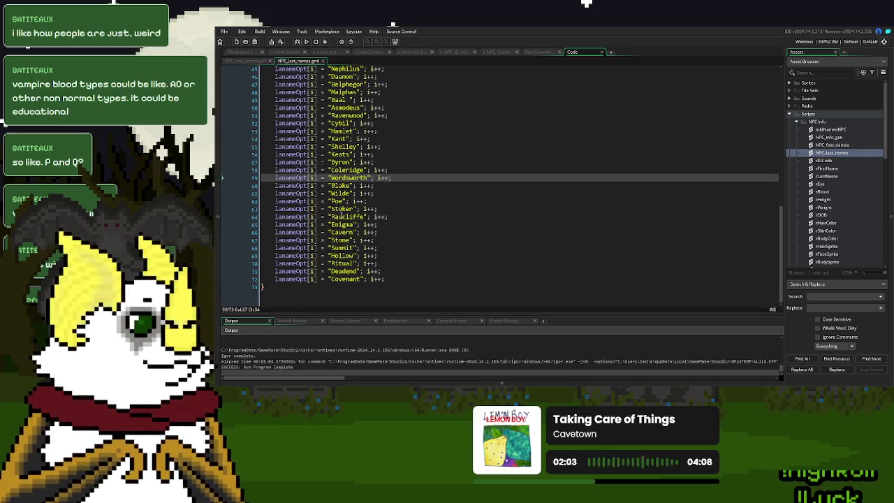
{"action": "scroll", "coordinate": [333, 177], "scroll_direction": "up", "scroll_amount": 3}
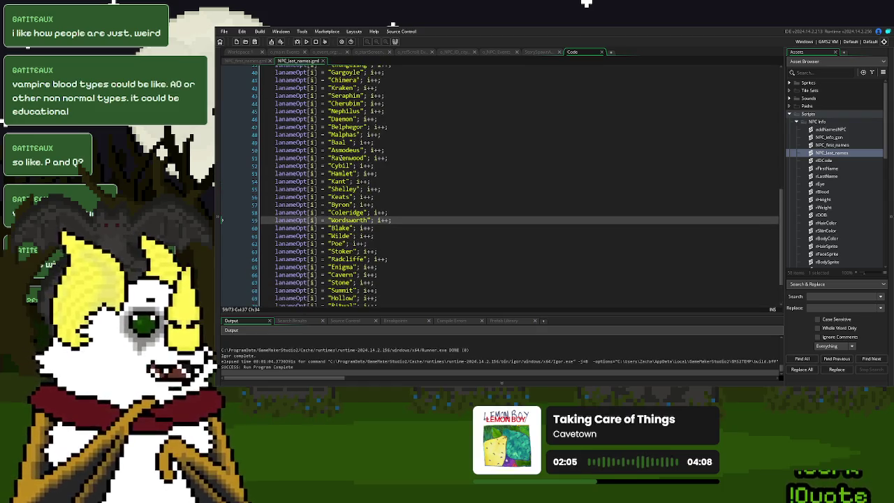
{"action": "scroll", "coordinate": [333, 158], "scroll_direction": "up", "scroll_amount": 4}
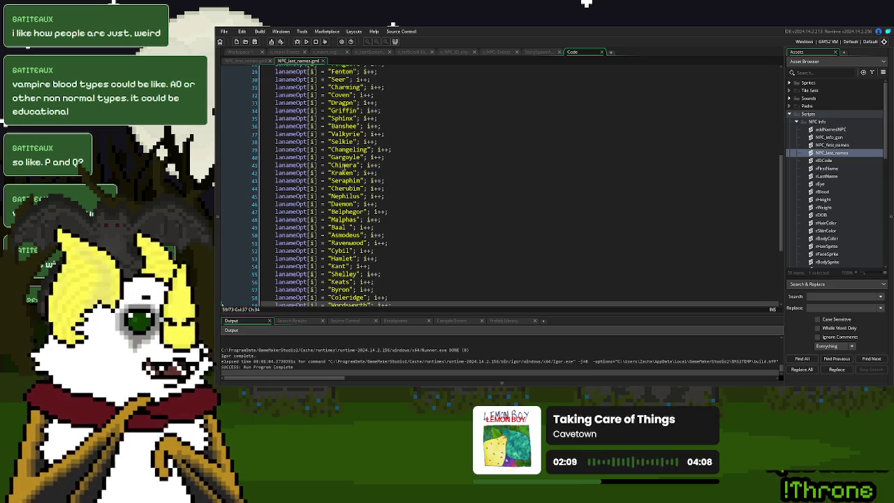
{"action": "left_click", "coordinate": [349, 103]}
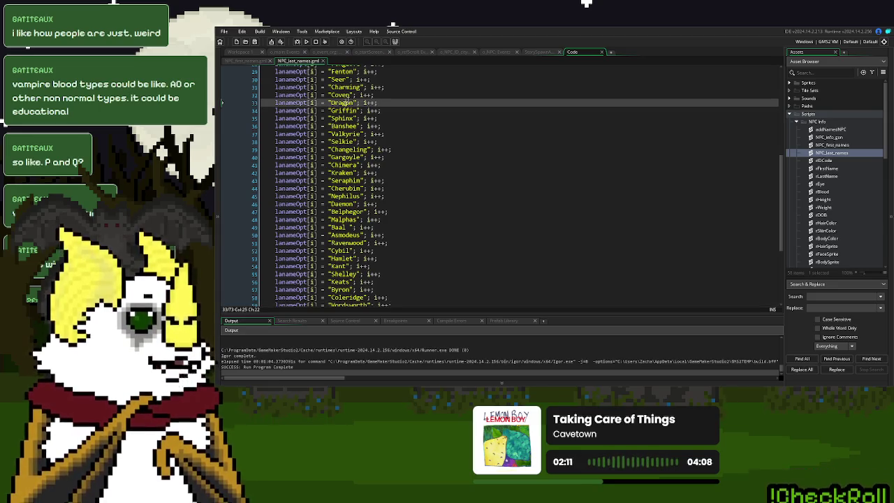
{"action": "key", "text": "ctrl+z"}
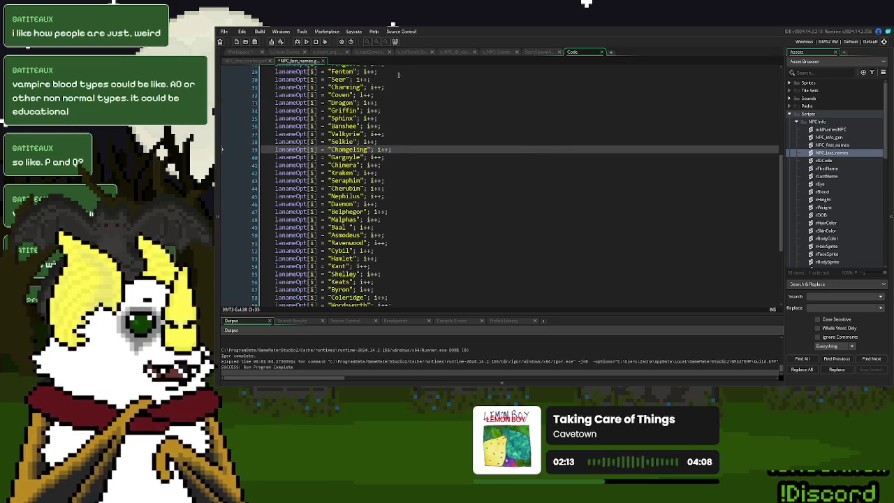
{"action": "left_click", "coordinate": [602, 52]}
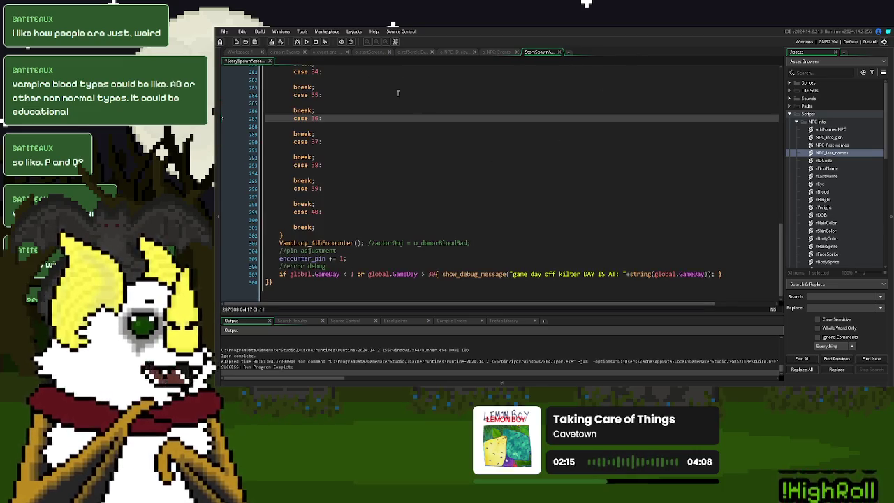
Step: Switch from the StorySpawnActor script to the empty Workspace 1 tab
{"action": "left_click", "coordinate": [239, 53]}
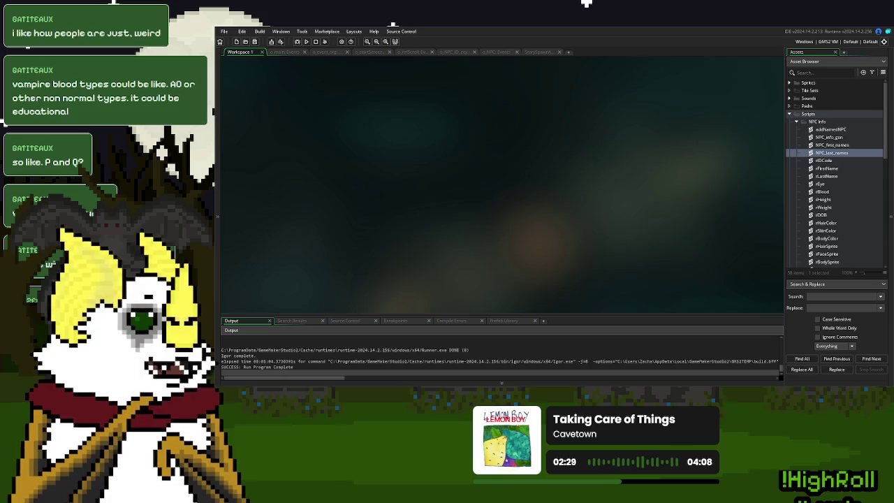
{"action": "key", "text": "Left"}
{"action": "key", "text": "Left"}
{"action": "key", "text": "Left"}
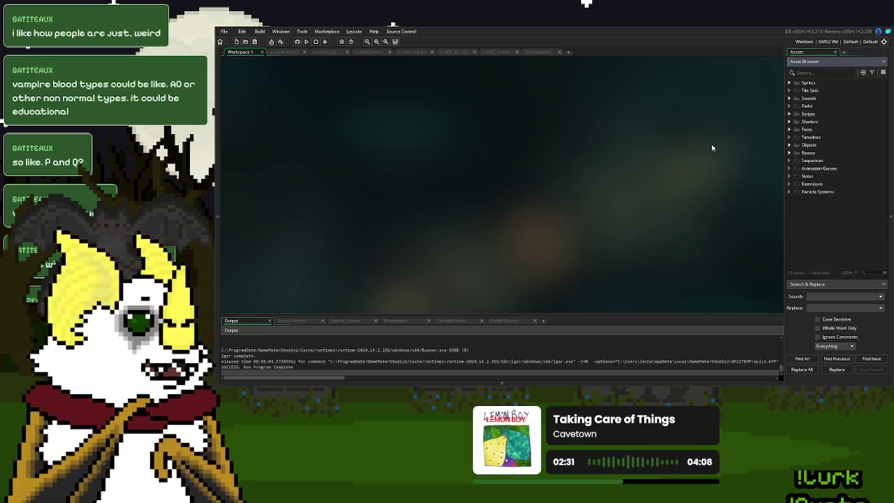
{"action": "left_click", "coordinate": [790, 145]}
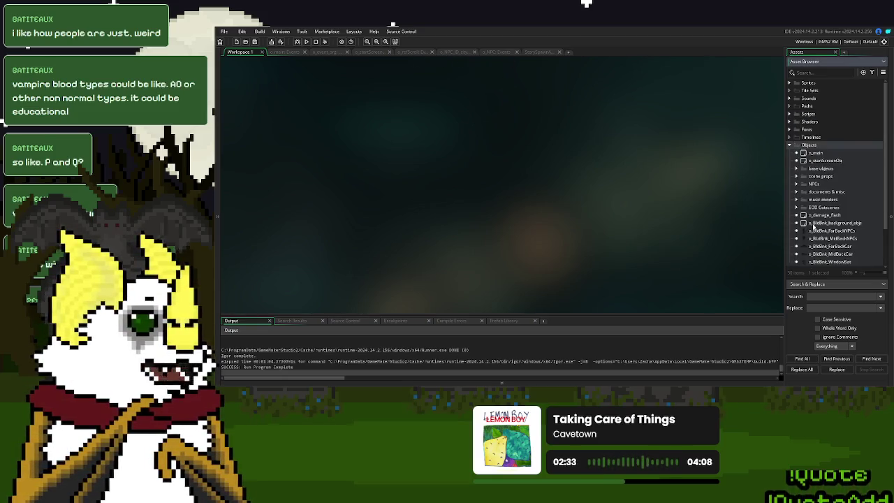
{"action": "scroll", "coordinate": [801, 208], "scroll_direction": "down", "scroll_amount": 1}
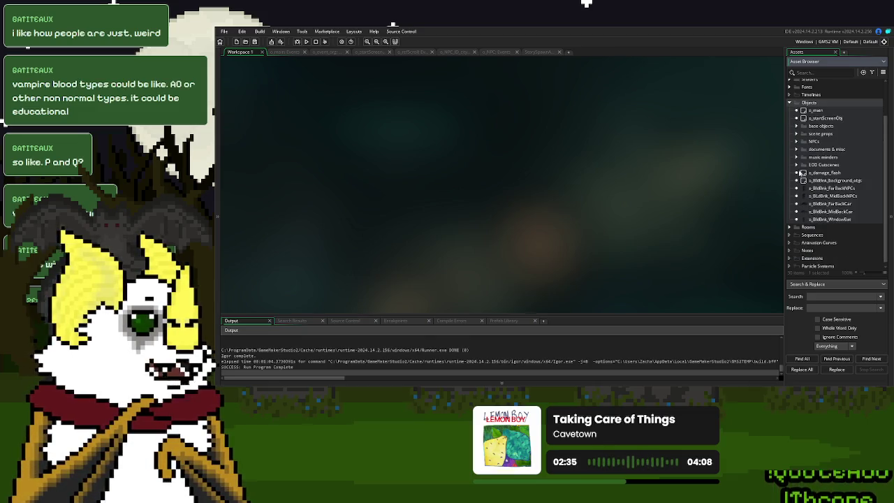
{"action": "left_click", "coordinate": [796, 126]}
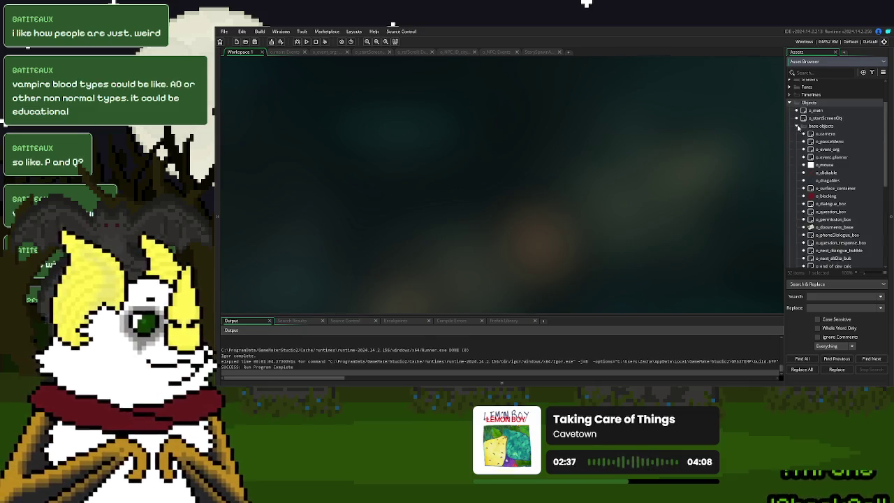
{"action": "scroll", "coordinate": [822, 182], "scroll_direction": "down", "scroll_amount": 2}
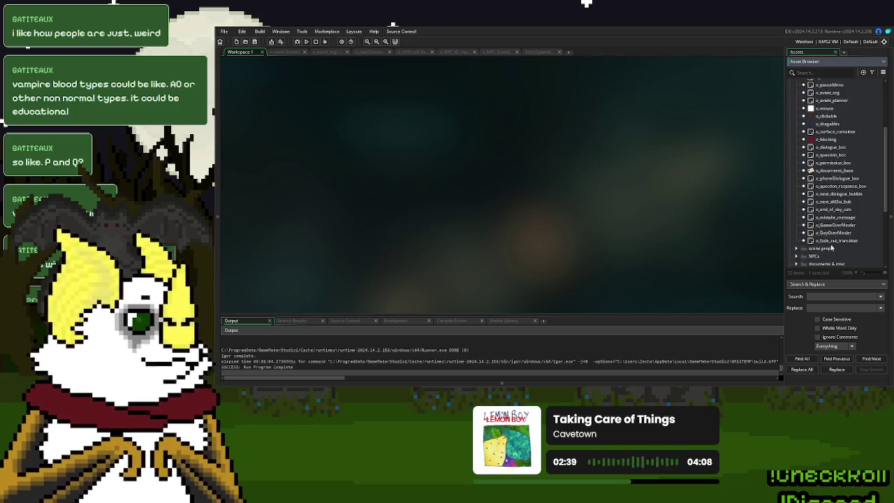
{"action": "scroll", "coordinate": [828, 194], "scroll_direction": "up", "scroll_amount": 2}
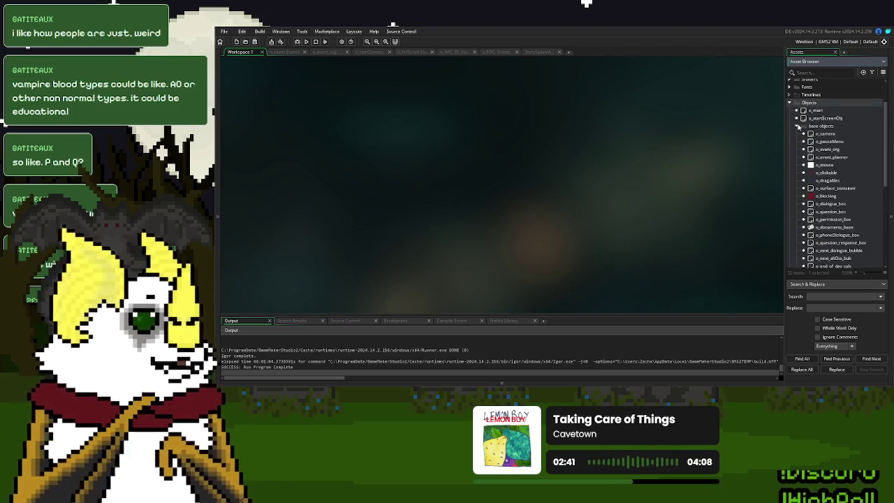
{"action": "left_click", "coordinate": [797, 127]}
{"action": "left_click", "coordinate": [798, 165]}
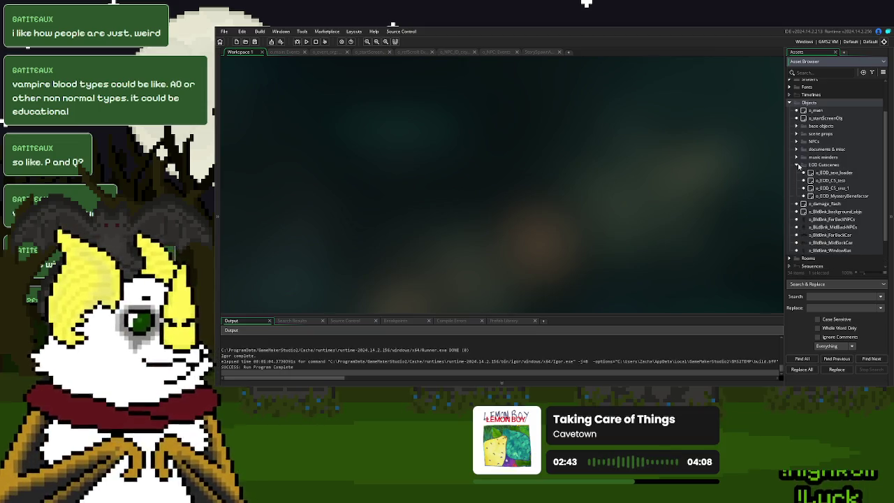
{"action": "left_click", "coordinate": [799, 165]}
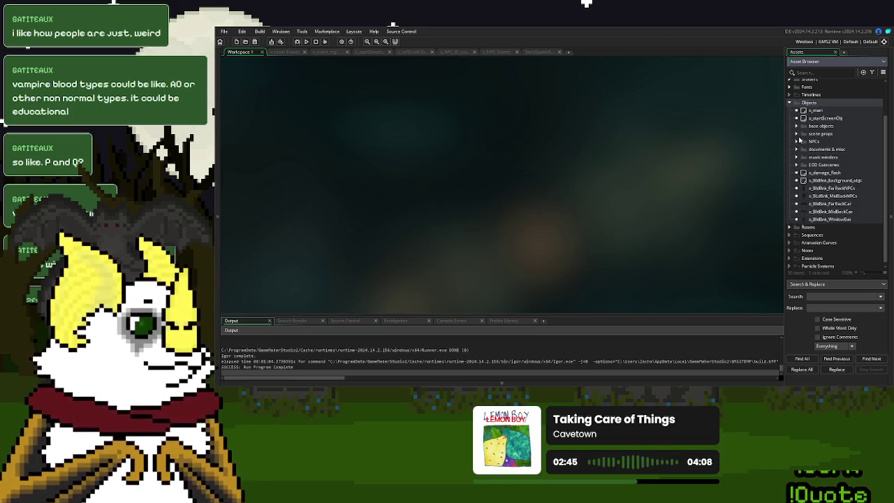
{"action": "left_click", "coordinate": [798, 141]}
{"action": "left_click", "coordinate": [797, 142]}
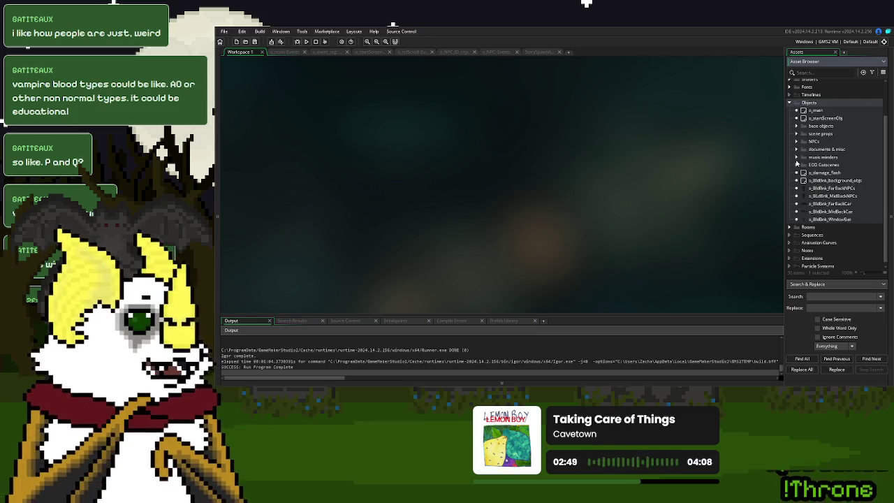
{"action": "left_click", "coordinate": [797, 126]}
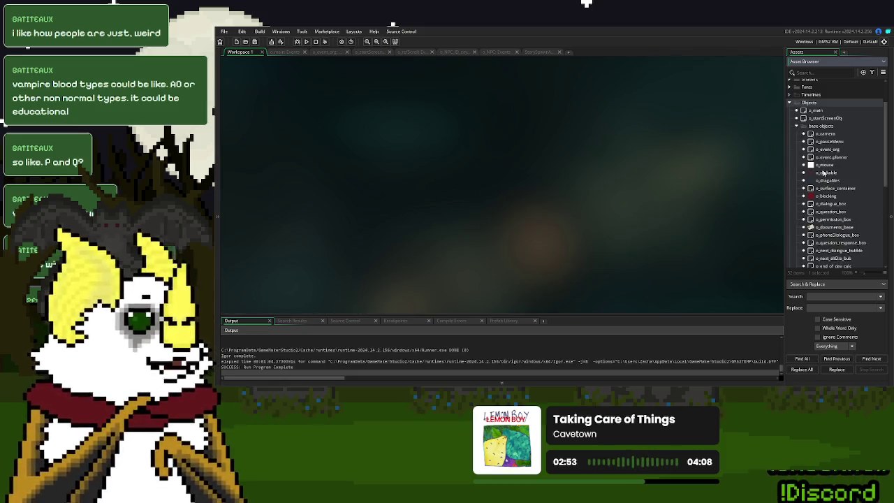
{"action": "scroll", "coordinate": [824, 188], "scroll_direction": "down", "scroll_amount": 3}
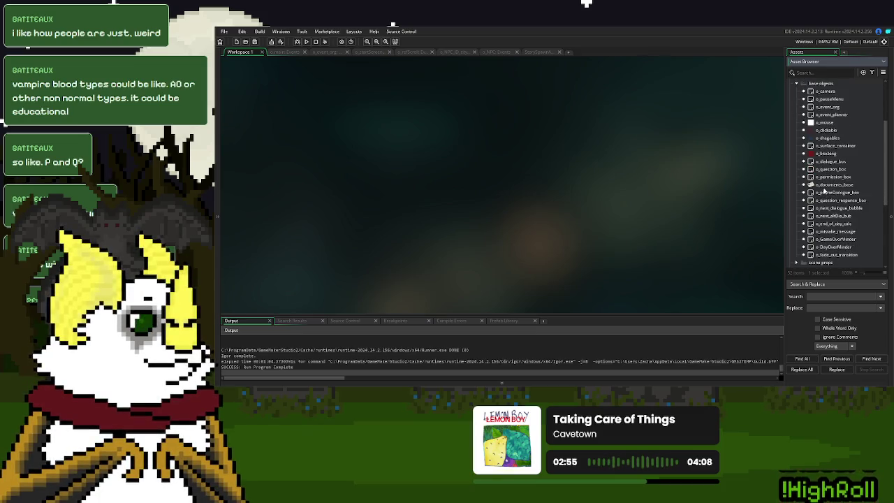
Step: Open o_end_of_day_calc's Clean Up, Step, Draw and Draw GUI code in a maximized editor, showing Step
{"action": "double_click", "coordinate": [838, 224]}
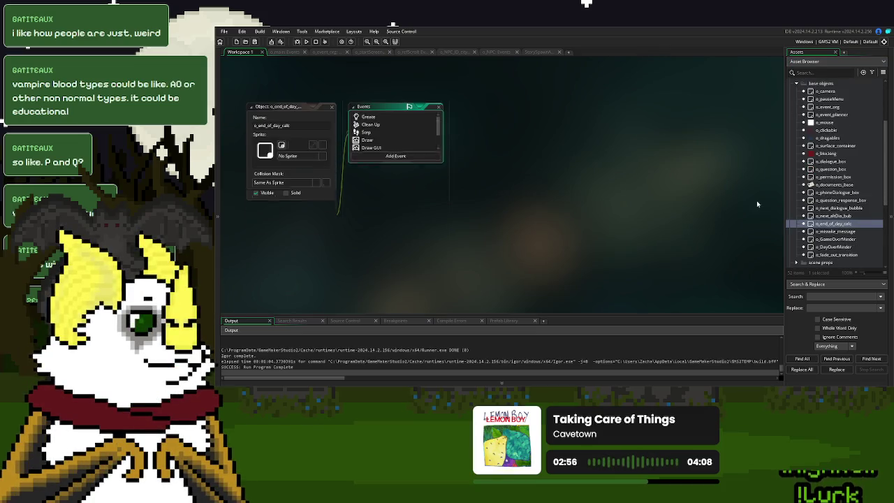
{"action": "double_click", "coordinate": [405, 124]}
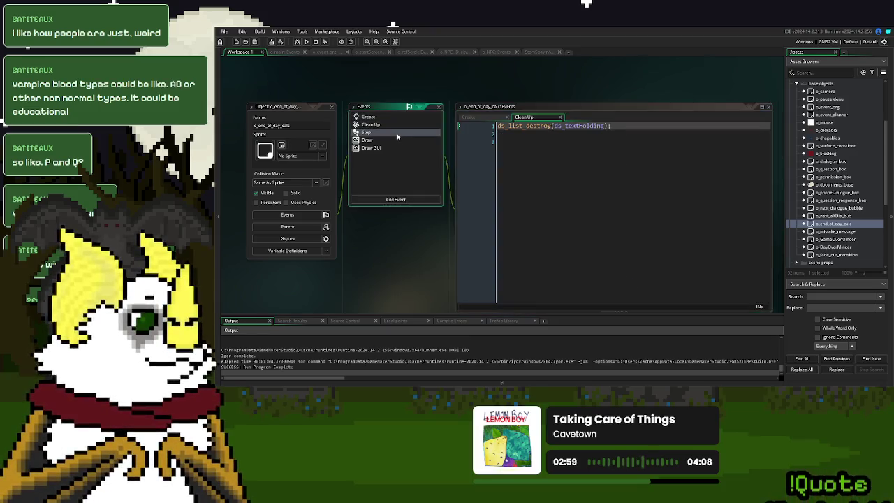
{"action": "double_click", "coordinate": [396, 132]}
{"action": "double_click", "coordinate": [397, 140]}
{"action": "double_click", "coordinate": [396, 147]}
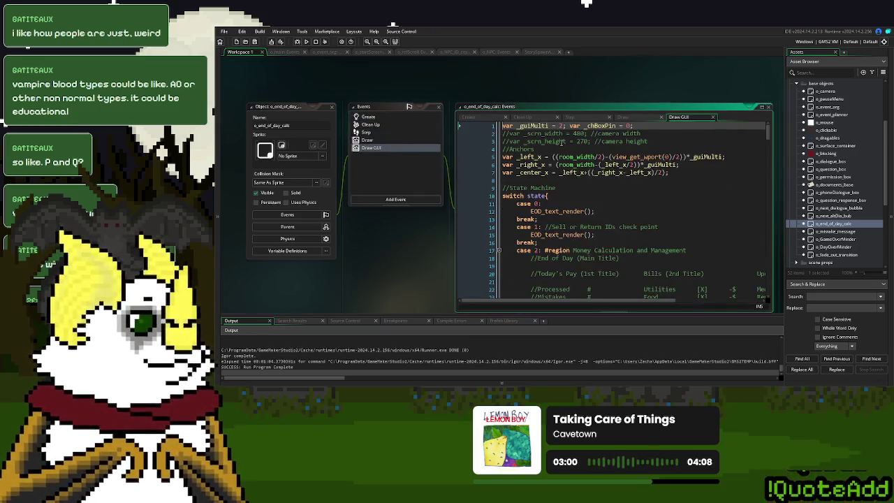
{"action": "left_click", "coordinate": [762, 106]}
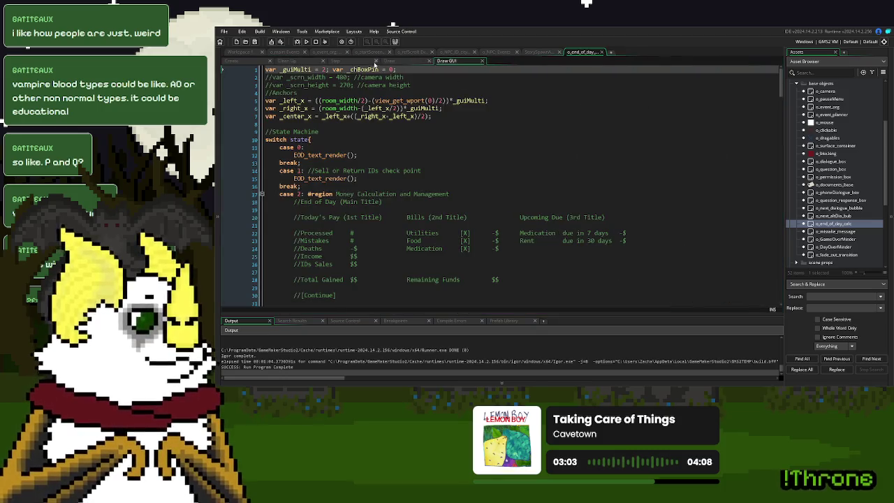
{"action": "left_click", "coordinate": [337, 61]}
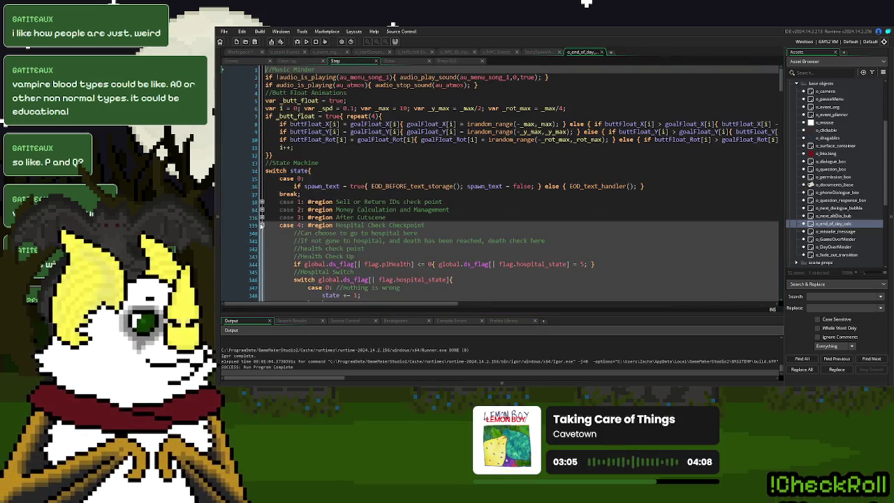
Step: Review the Step code's payment put-off block (lines 378–390) and jump to the EOD_text_handler definition
{"action": "scroll", "coordinate": [434, 226], "scroll_direction": "down", "scroll_amount": 4}
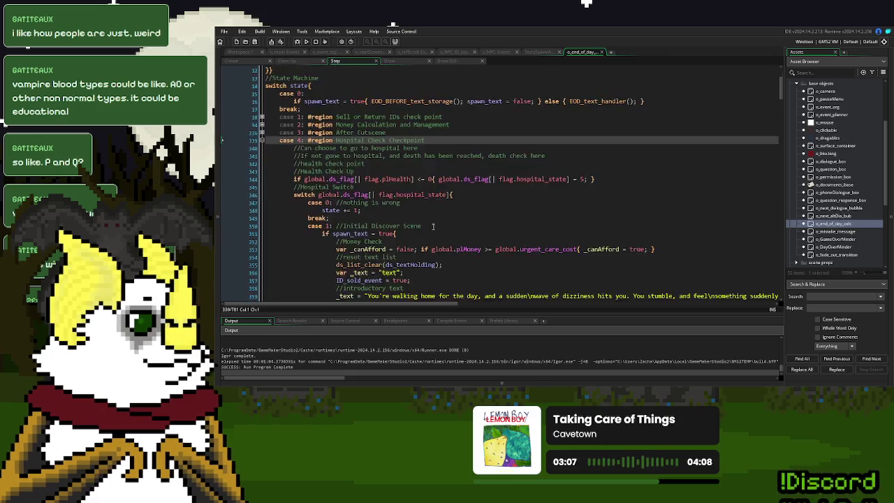
{"action": "scroll", "coordinate": [433, 226], "scroll_direction": "down", "scroll_amount": 12}
{"action": "scroll", "coordinate": [433, 225], "scroll_direction": "down", "scroll_amount": 5}
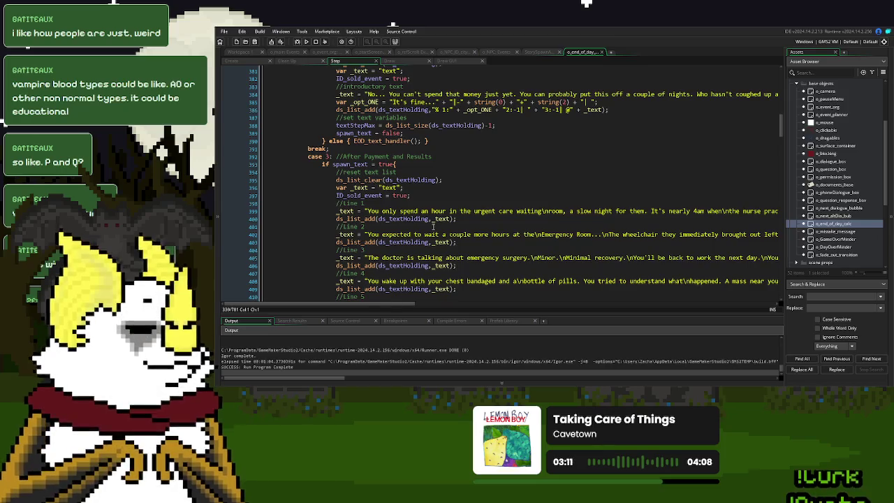
{"action": "scroll", "coordinate": [433, 226], "scroll_direction": "down", "scroll_amount": 7}
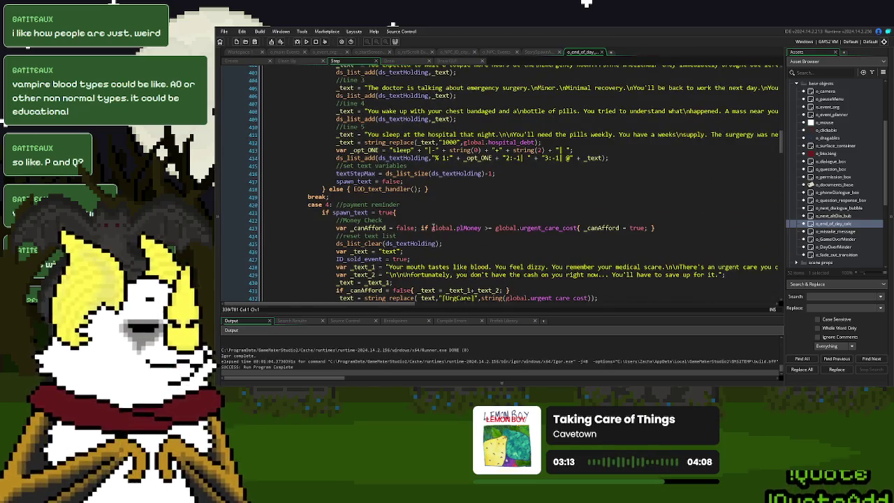
{"action": "scroll", "coordinate": [433, 227], "scroll_direction": "up", "scroll_amount": 9}
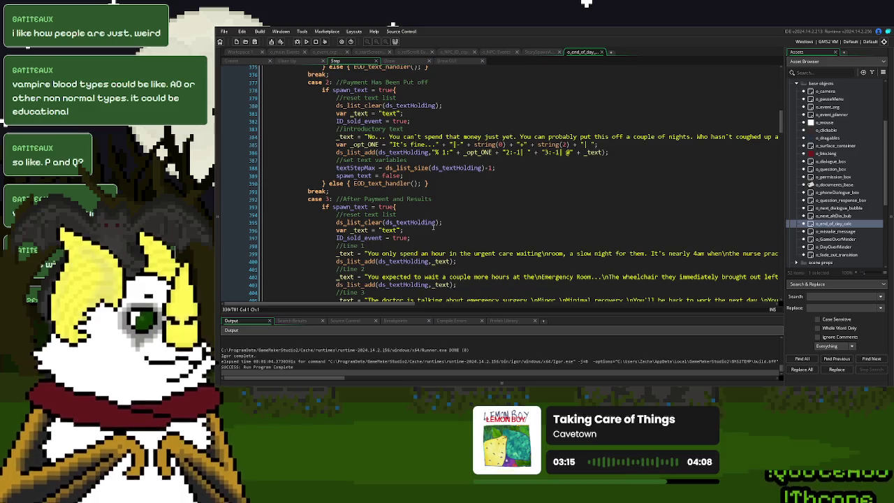
{"action": "scroll", "coordinate": [433, 226], "scroll_direction": "up", "scroll_amount": 2}
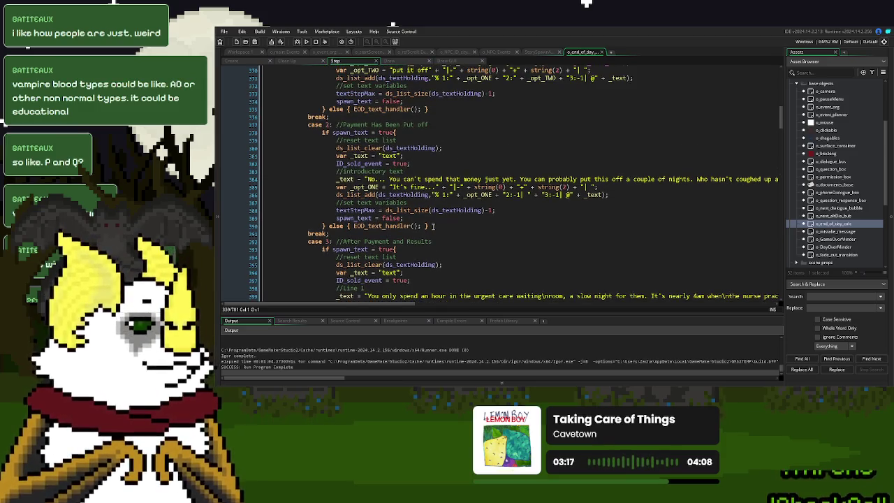
{"action": "scroll", "coordinate": [433, 226], "scroll_direction": "up", "scroll_amount": 1}
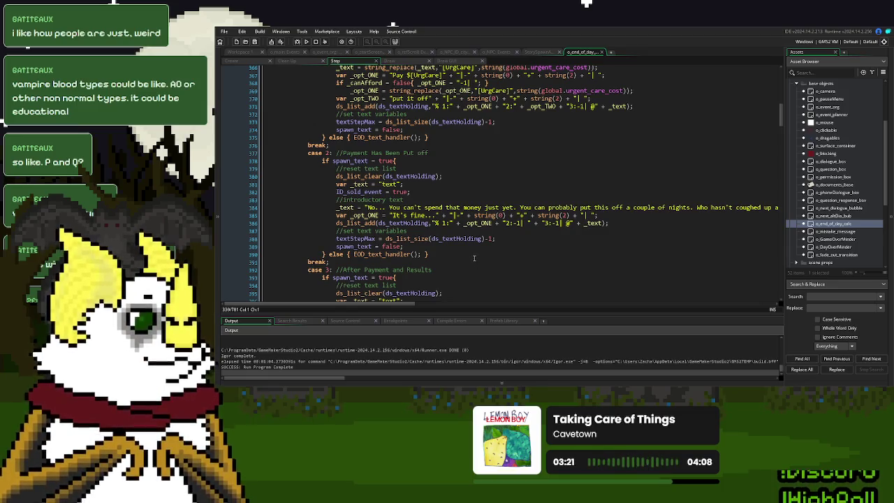
{"action": "scroll", "coordinate": [413, 192], "scroll_direction": "up", "scroll_amount": 3}
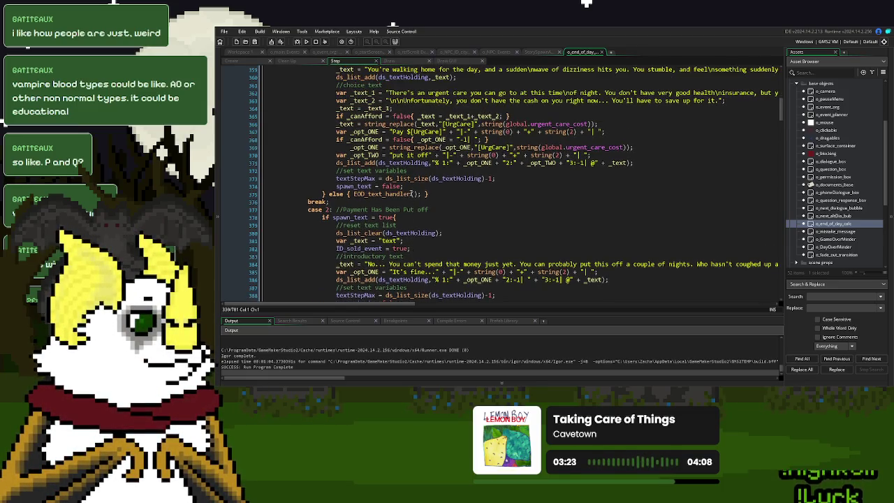
{"action": "scroll", "coordinate": [412, 191], "scroll_direction": "down", "scroll_amount": 2}
{"action": "mouse_move", "coordinate": [447, 266]}
{"action": "left_mouse_down"}
{"action": "mouse_move", "coordinate": [489, 222]}
{"action": "mouse_move", "coordinate": [322, 174]}
{"action": "left_mouse_up"}
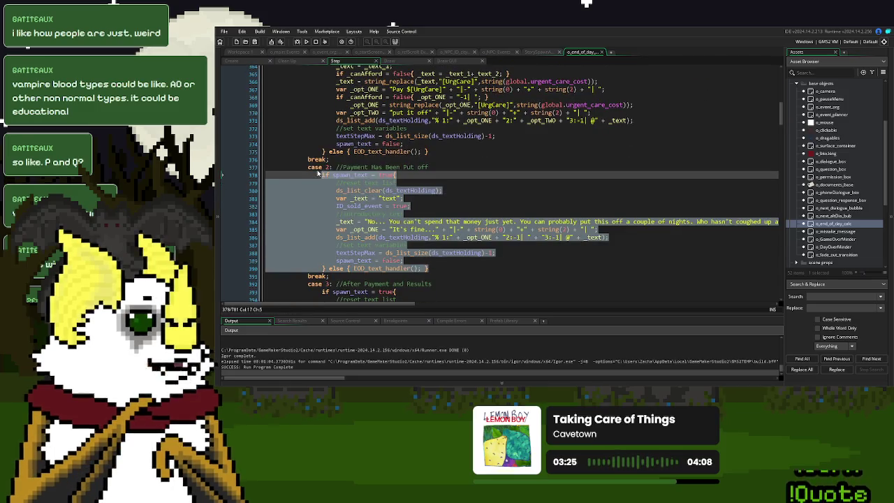
{"action": "left_click", "coordinate": [497, 192]}
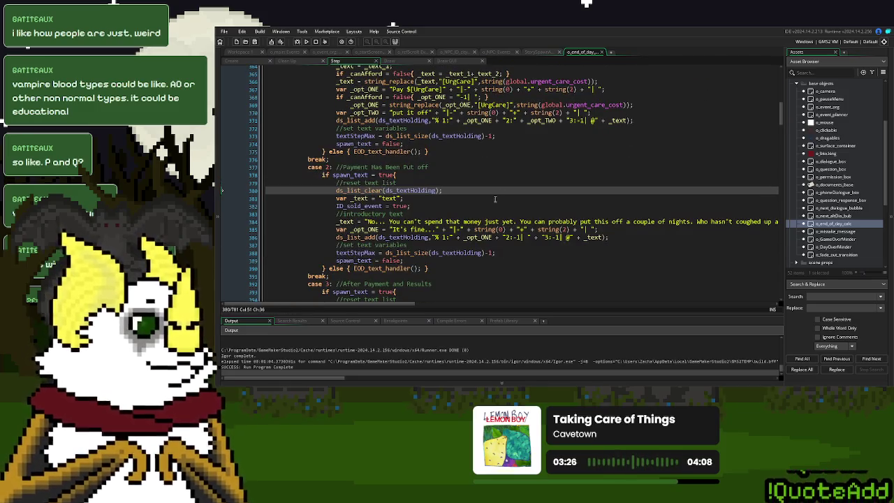
{"action": "left_click", "coordinate": [589, 379]}
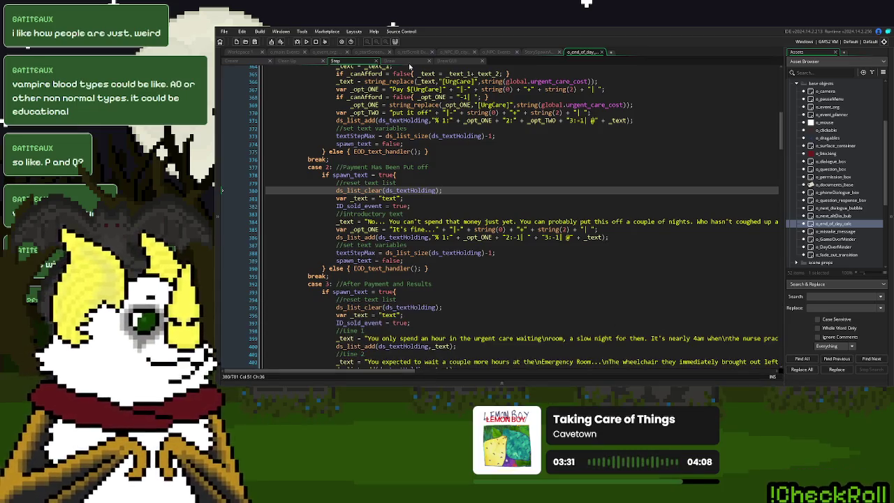
{"action": "middle_click", "coordinate": [390, 271]}
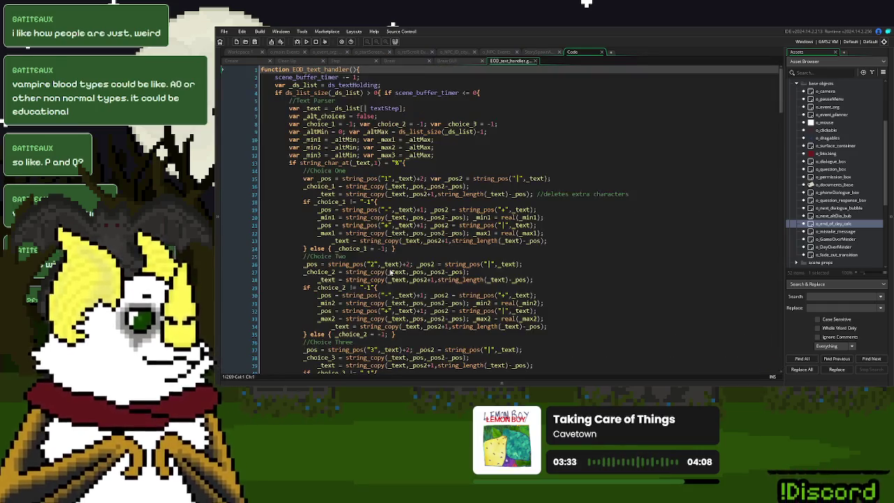
Step: Scroll EOD_text_handler to the 'put it off' case that sets hospital_state to 2
{"action": "left_click", "coordinate": [337, 62]}
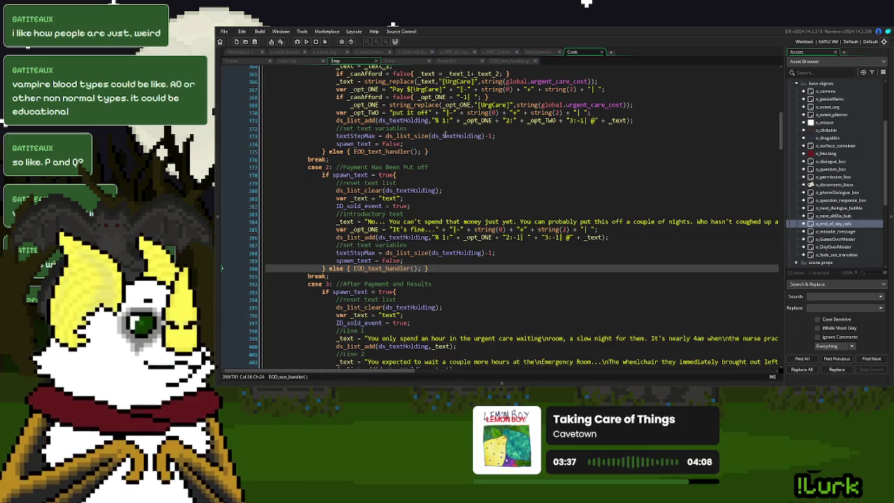
{"action": "scroll", "coordinate": [481, 134], "scroll_direction": "up", "scroll_amount": 2}
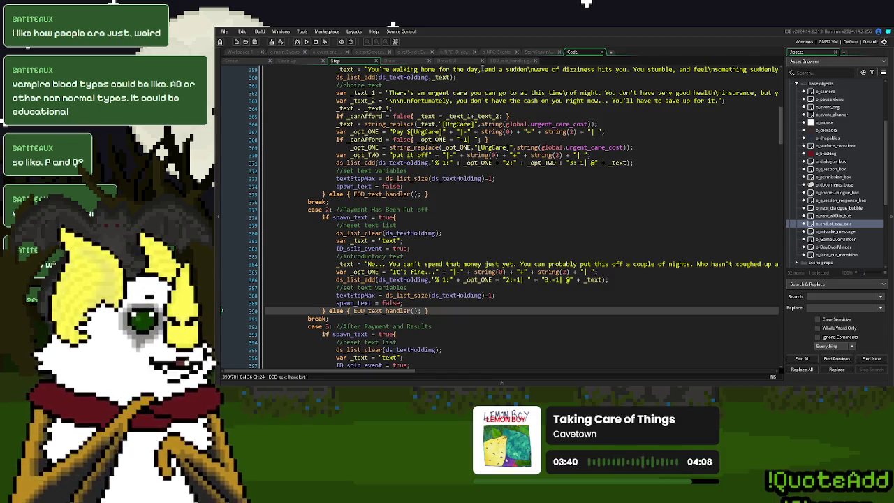
{"action": "left_click", "coordinate": [506, 61]}
{"action": "scroll", "coordinate": [403, 203], "scroll_direction": "down", "scroll_amount": 14}
{"action": "scroll", "coordinate": [403, 203], "scroll_direction": "down", "scroll_amount": 20}
{"action": "scroll", "coordinate": [403, 203], "scroll_direction": "down", "scroll_amount": 5}
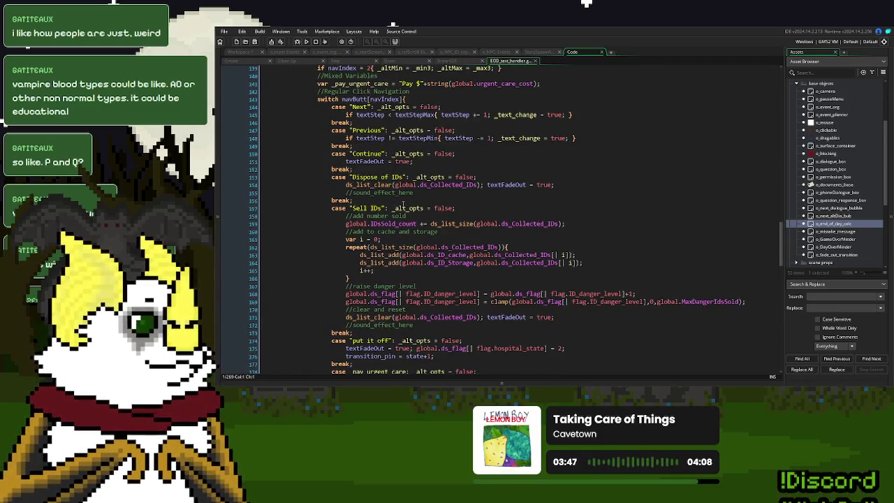
{"action": "scroll", "coordinate": [403, 204], "scroll_direction": "down", "scroll_amount": 6}
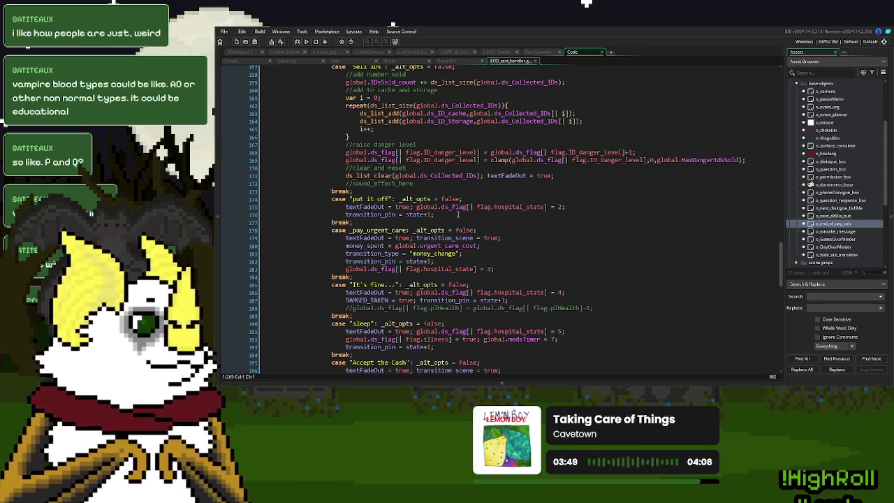
Step: Delete the +1 on line 176 so it reads transition_pin = state
{"action": "left_click", "coordinate": [457, 215]}
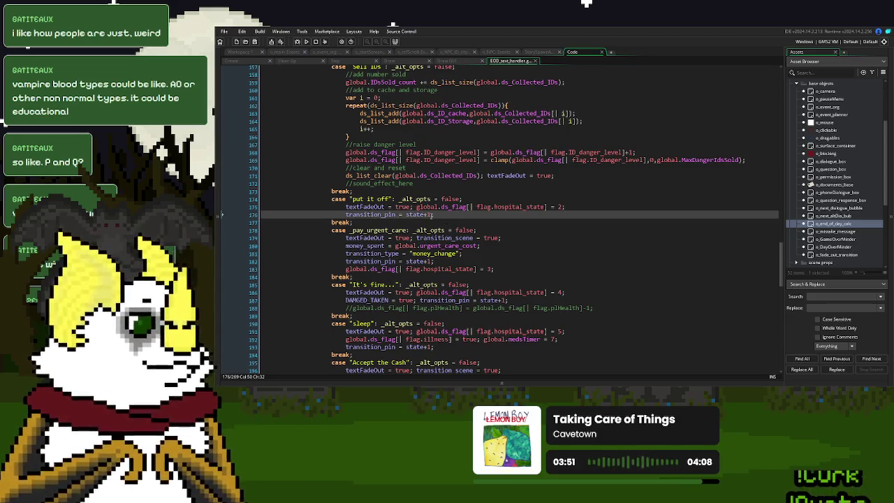
{"action": "key", "text": "BackSpace"}
{"action": "key", "text": "BackSpace"}
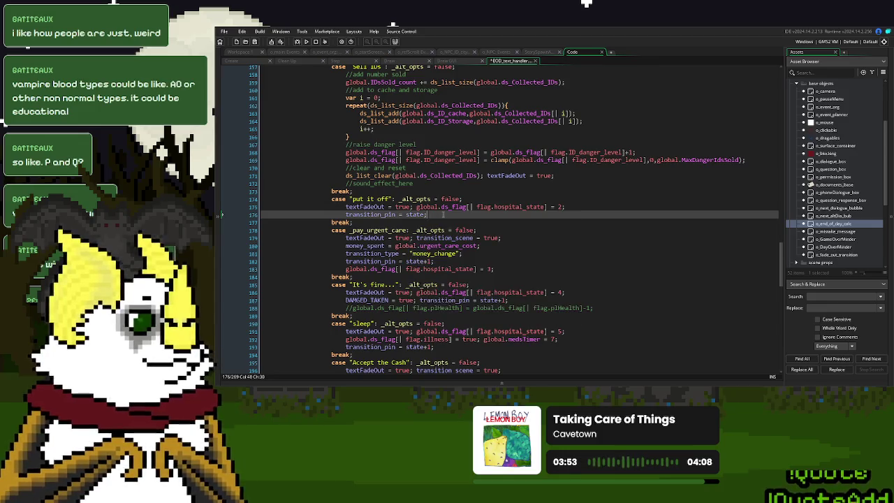
{"action": "left_click", "coordinate": [357, 61]}
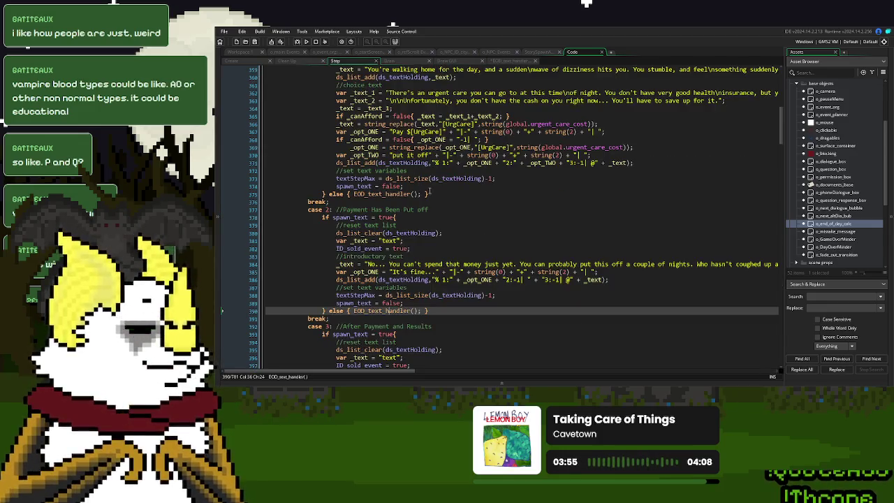
{"action": "scroll", "coordinate": [435, 205], "scroll_direction": "down", "scroll_amount": 2}
{"action": "scroll", "coordinate": [435, 205], "scroll_direction": "down", "scroll_amount": 2}
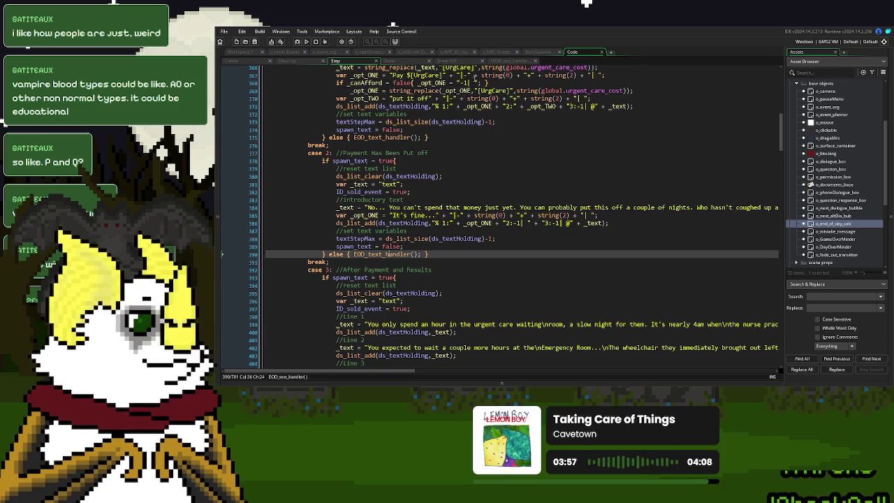
Step: Compare the handler with the Step event's case 4, then close the EOD_text_handler script
{"action": "left_click", "coordinate": [505, 62]}
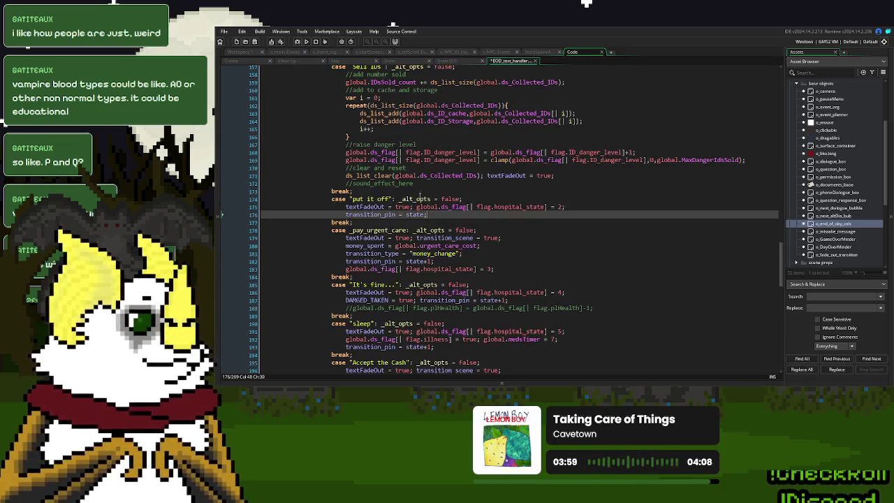
{"action": "scroll", "coordinate": [392, 237], "scroll_direction": "down", "scroll_amount": 3}
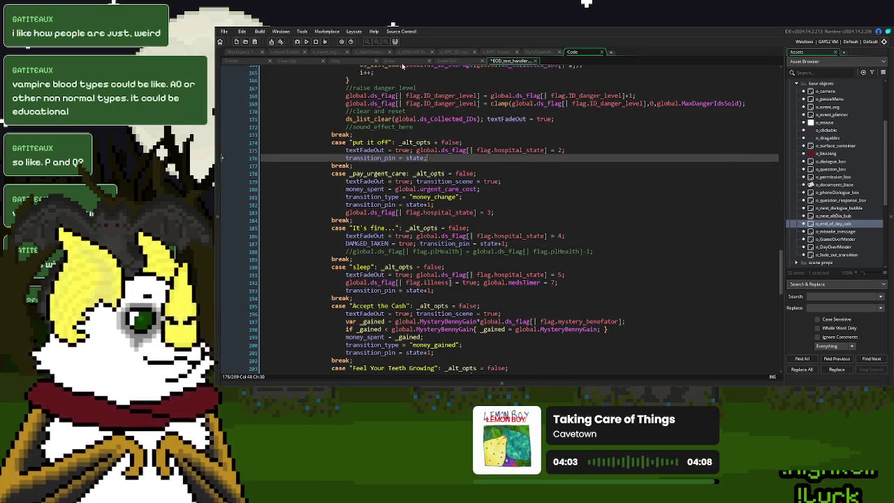
{"action": "left_click", "coordinate": [348, 61]}
{"action": "scroll", "coordinate": [419, 255], "scroll_direction": "down", "scroll_amount": 3}
{"action": "scroll", "coordinate": [420, 255], "scroll_direction": "down", "scroll_amount": 7}
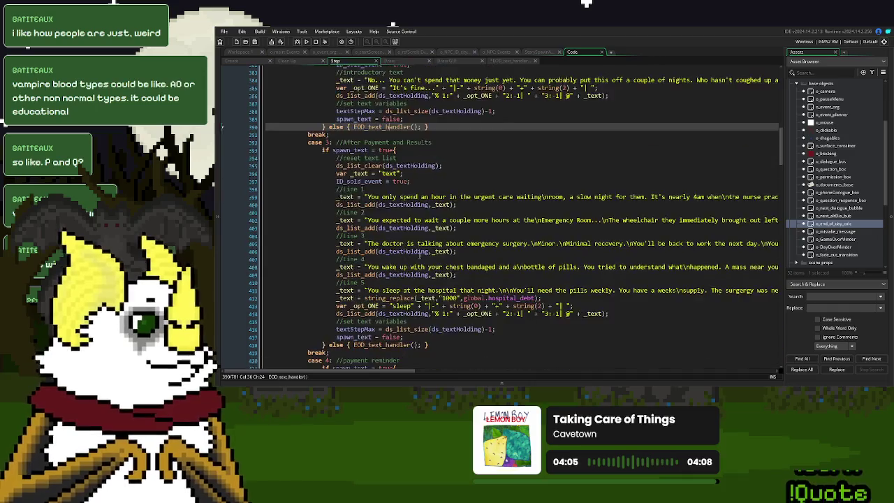
{"action": "scroll", "coordinate": [419, 255], "scroll_direction": "down", "scroll_amount": 6}
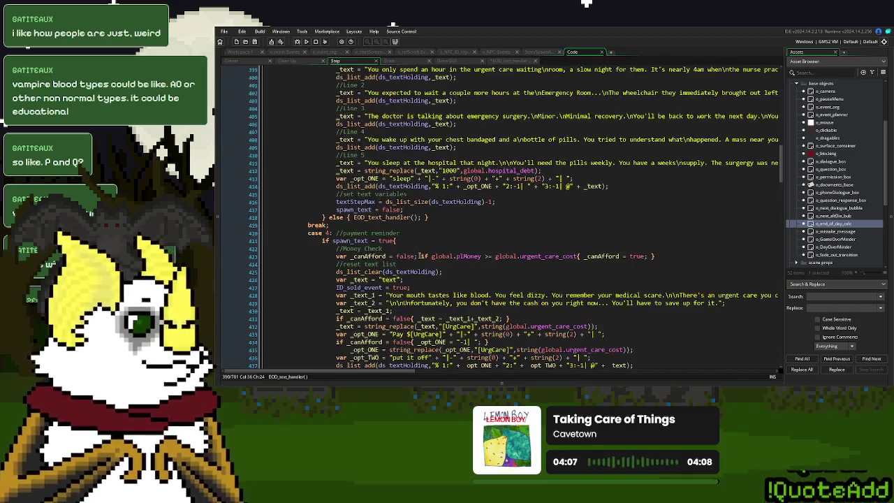
{"action": "scroll", "coordinate": [419, 255], "scroll_direction": "down", "scroll_amount": 3}
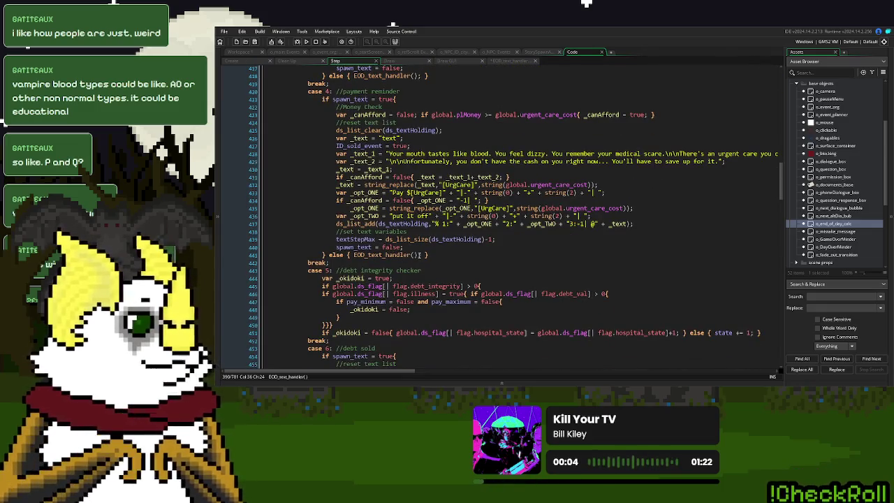
{"action": "left_click", "coordinate": [535, 62]}
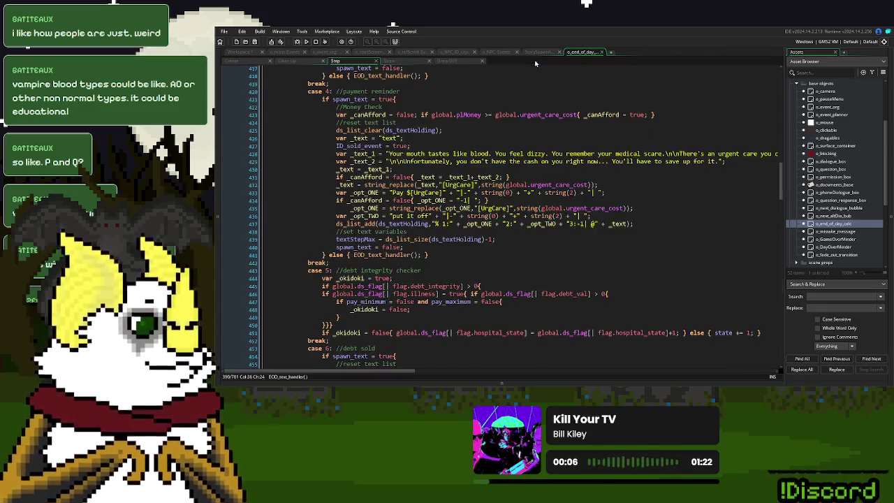
Step: Close o_end_of_day_calc's code and collapse its open object and event windows
{"action": "left_click", "coordinate": [552, 185]}
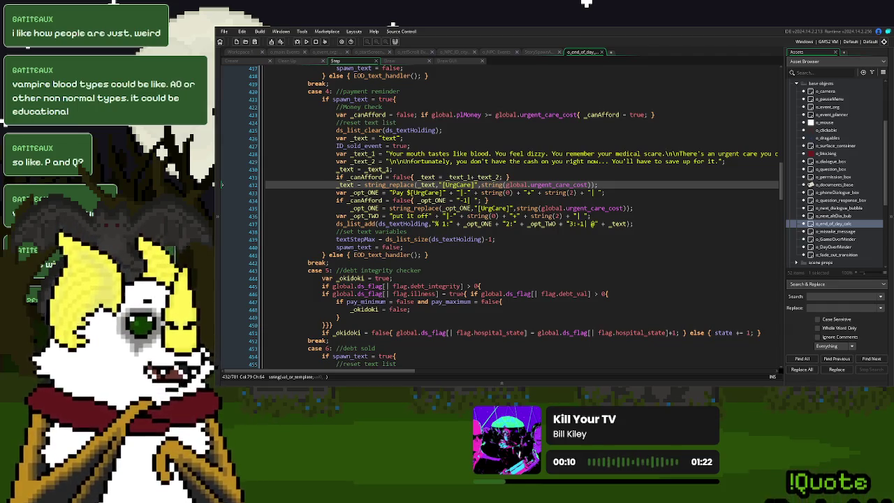
{"action": "left_click", "coordinate": [573, 115]}
{"action": "left_click", "coordinate": [605, 52]}
{"action": "right_click", "coordinate": [598, 106]}
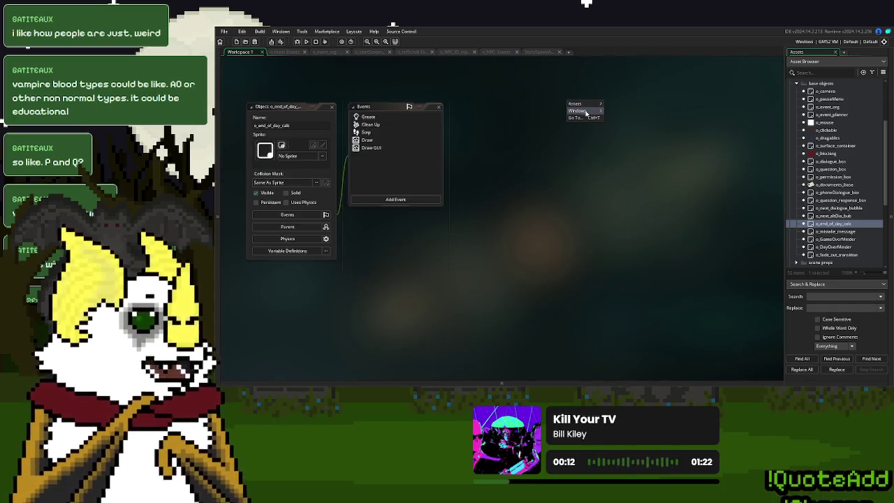
{"action": "left_click", "coordinate": [620, 135]}
Step: Browse the Asset Browser's Objects, Rooms and EOD Cutscenes folders
{"action": "scroll", "coordinate": [821, 207], "scroll_direction": "up", "scroll_amount": 4}
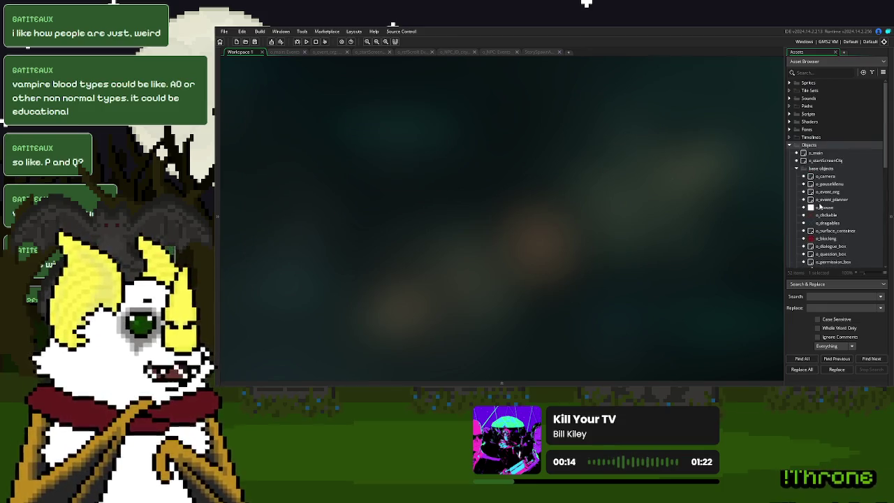
{"action": "left_click", "coordinate": [790, 145]}
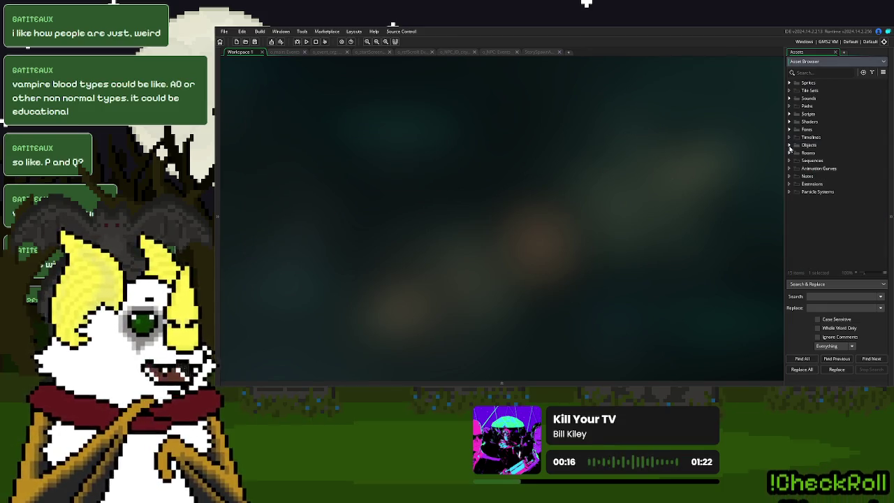
{"action": "left_click", "coordinate": [791, 152]}
{"action": "left_click", "coordinate": [790, 152]}
{"action": "left_click", "coordinate": [790, 144]}
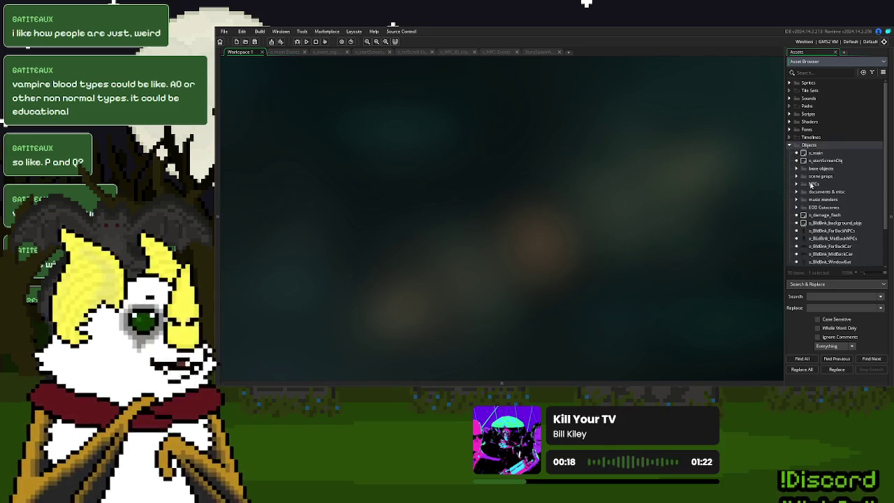
{"action": "scroll", "coordinate": [810, 172], "scroll_direction": "down", "scroll_amount": 2}
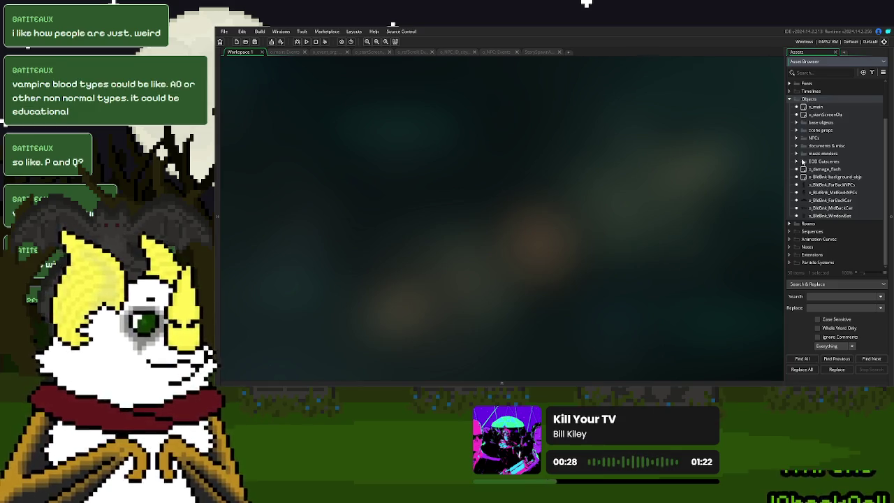
{"action": "left_click", "coordinate": [797, 161]}
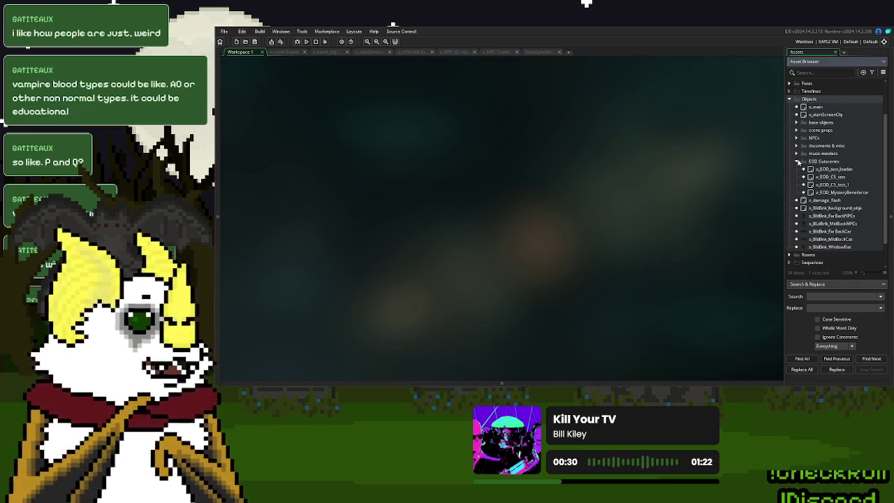
{"action": "left_click", "coordinate": [798, 162]}
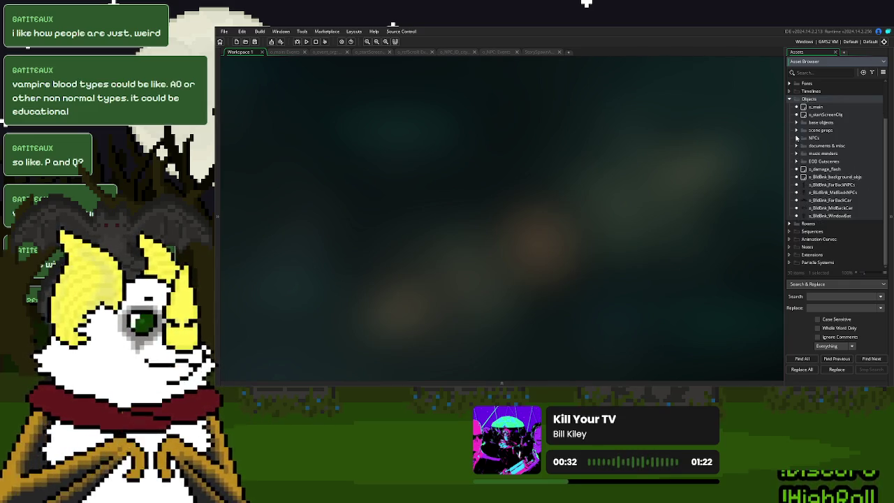
Step: Expand Objects > NPCs > specials and open the o_BldBrkNas_1 object
{"action": "left_click", "coordinate": [796, 138]}
{"action": "scroll", "coordinate": [804, 168], "scroll_direction": "down", "scroll_amount": 1}
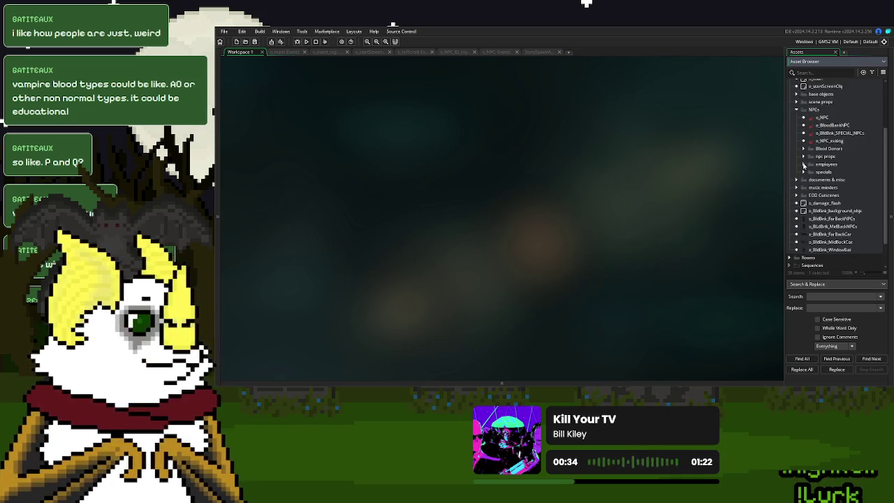
{"action": "left_click", "coordinate": [805, 165]}
{"action": "scroll", "coordinate": [807, 169], "scroll_direction": "down", "scroll_amount": 1}
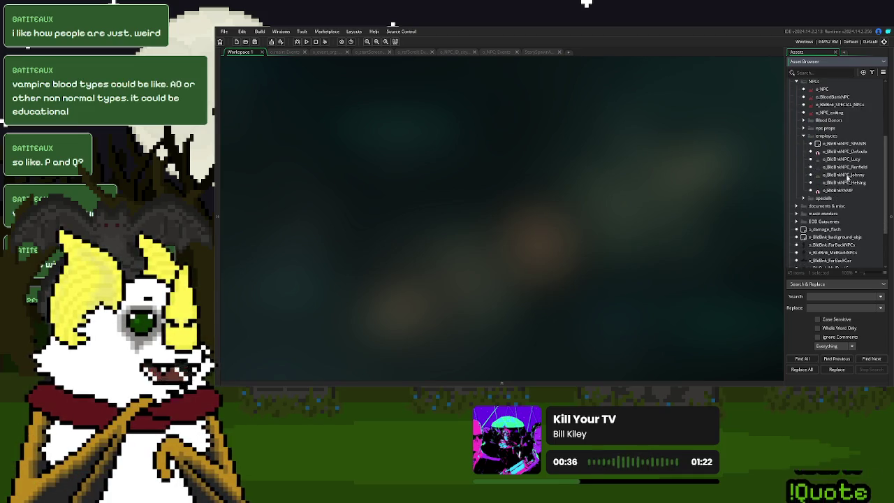
{"action": "left_click", "coordinate": [805, 200]}
{"action": "scroll", "coordinate": [814, 203], "scroll_direction": "down", "scroll_amount": 1}
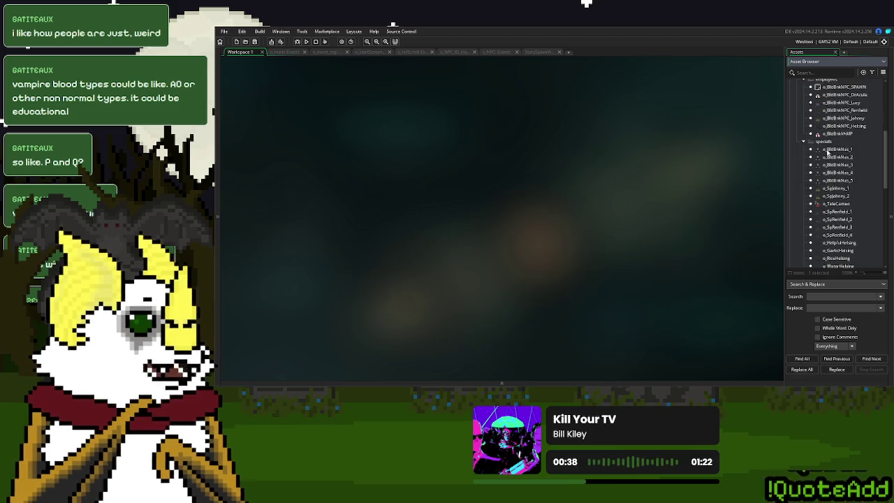
{"action": "left_click", "coordinate": [804, 123]}
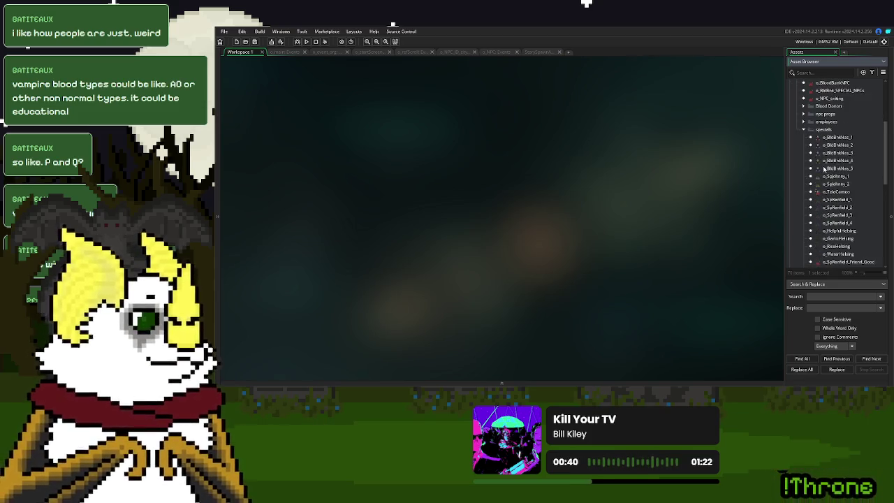
{"action": "scroll", "coordinate": [825, 170], "scroll_direction": "down", "scroll_amount": 1}
{"action": "double_click", "coordinate": [836, 109]}
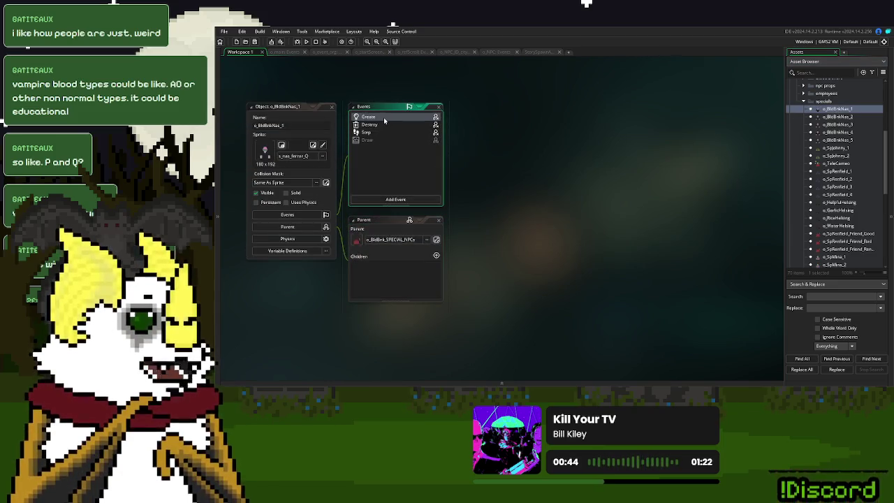
Step: Review o_BldBrkNas_1's Step event dialogue in a maximized editor, then close it
{"action": "left_click", "coordinate": [383, 118]}
{"action": "left_click", "coordinate": [384, 124]}
{"action": "left_click", "coordinate": [387, 132]}
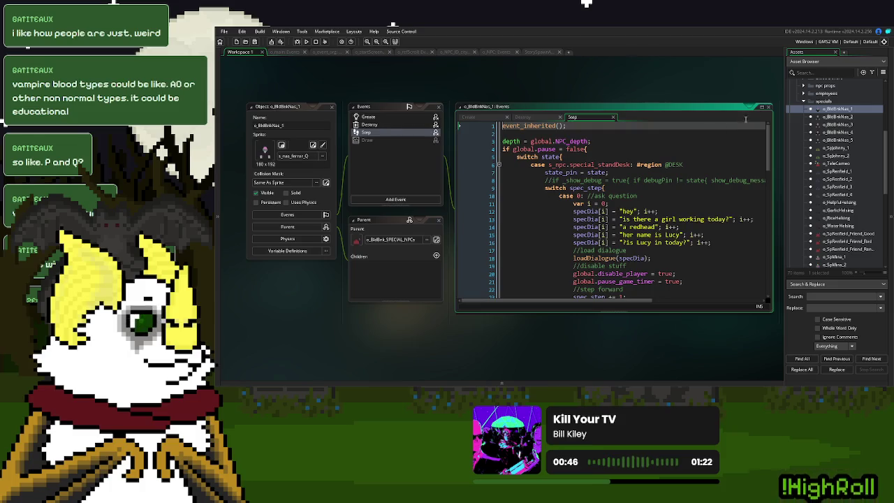
{"action": "left_click", "coordinate": [762, 107]}
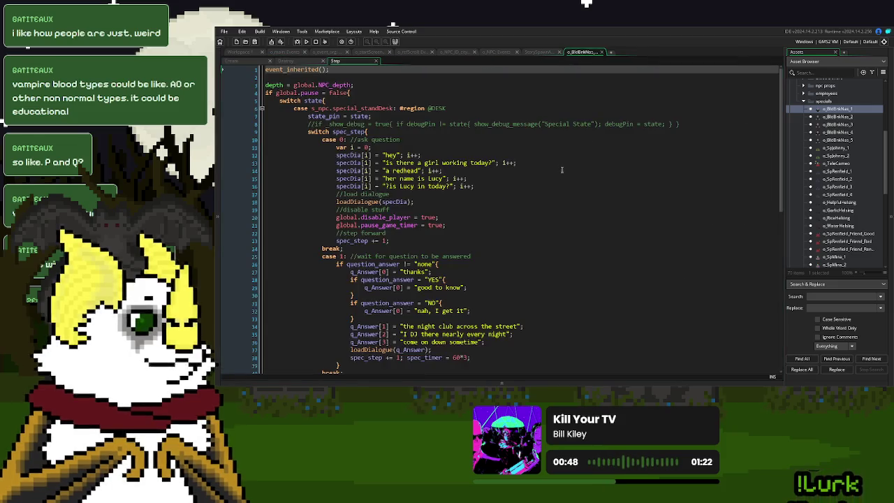
{"action": "scroll", "coordinate": [562, 170], "scroll_direction": "down", "scroll_amount": 1}
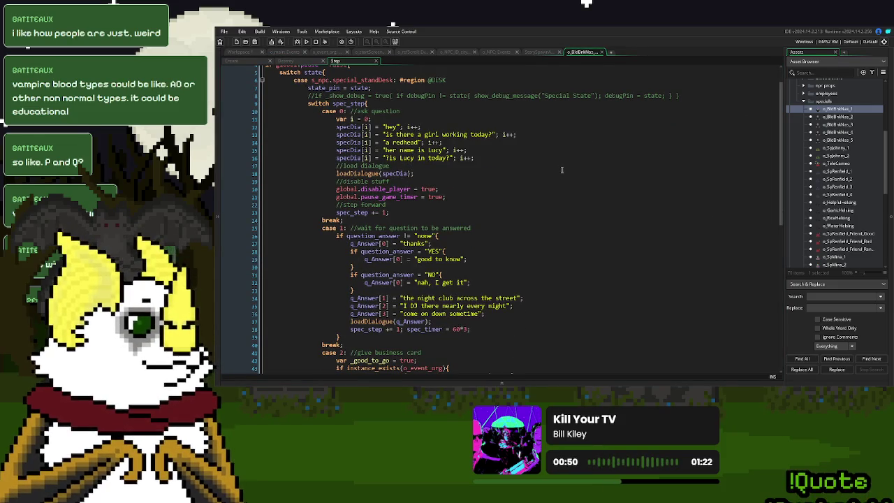
{"action": "left_click", "coordinate": [611, 52]}
{"action": "left_click", "coordinate": [844, 116]}
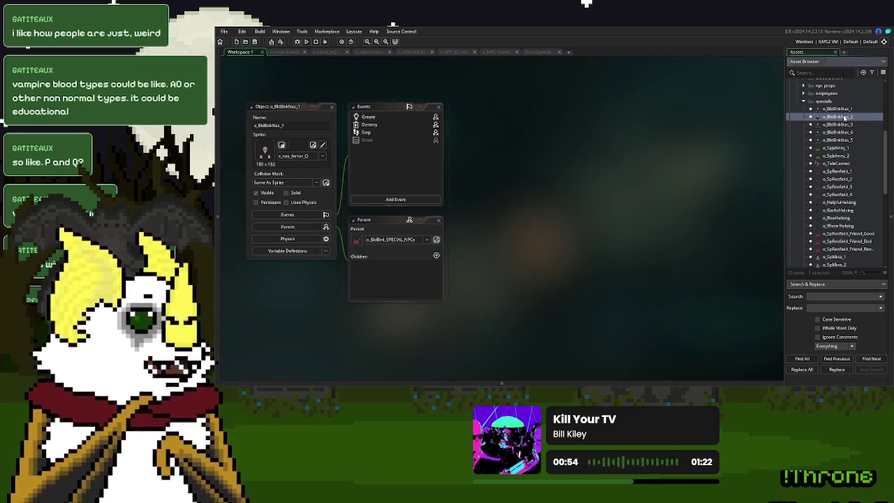
Step: Open o_BldBrkNas_2's Step code maximized and expand the collapsed special_standDesk region
{"action": "double_click", "coordinate": [844, 116]}
{"action": "left_click", "coordinate": [381, 135]}
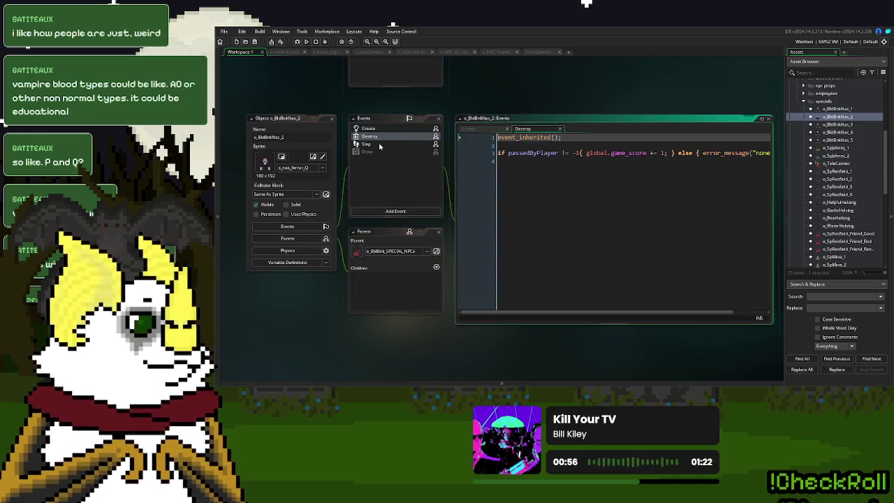
{"action": "left_click", "coordinate": [377, 145]}
{"action": "left_click", "coordinate": [761, 118]}
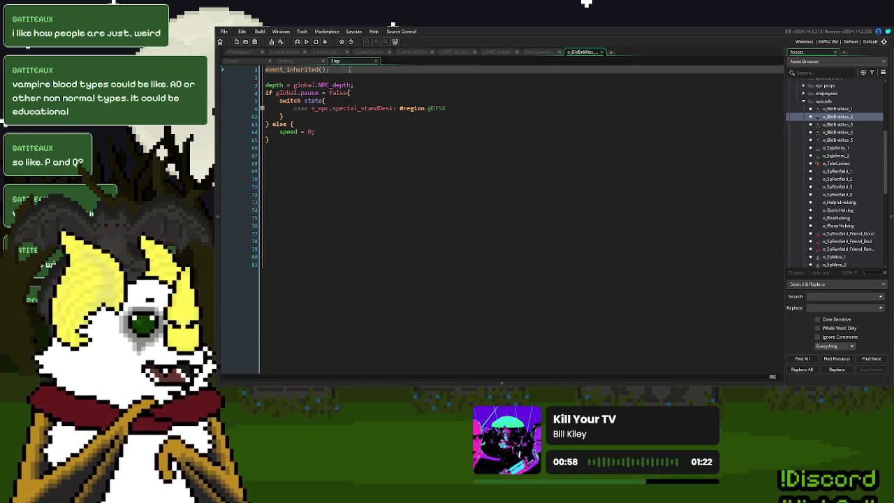
{"action": "left_click", "coordinate": [231, 61]}
{"action": "left_click", "coordinate": [345, 62]}
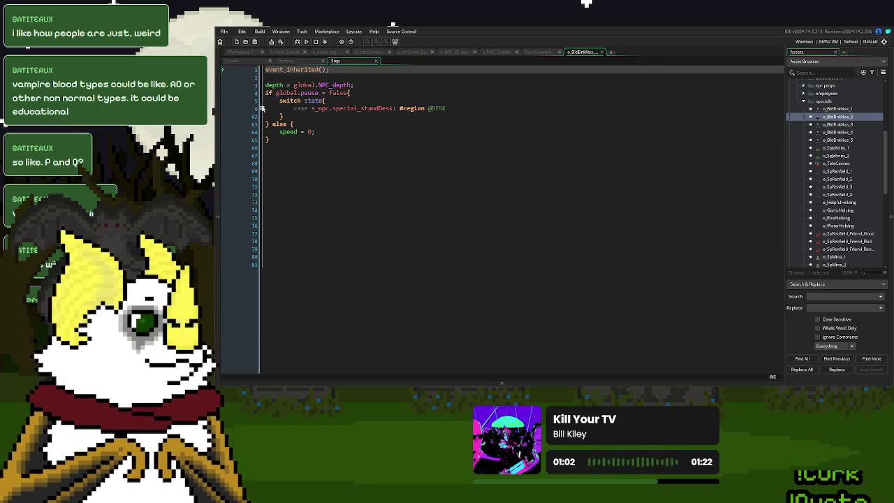
{"action": "left_click", "coordinate": [262, 108]}
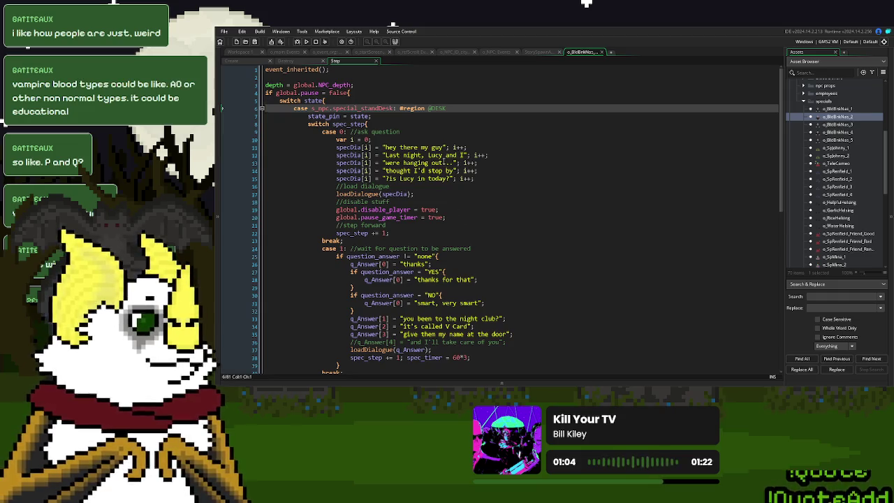
Step: Append " were hangin'" to line 12 and comment out line 13 and the V Card line 34
{"action": "left_click", "coordinate": [463, 155]}
{"action": "type", "text": "were hangin"}
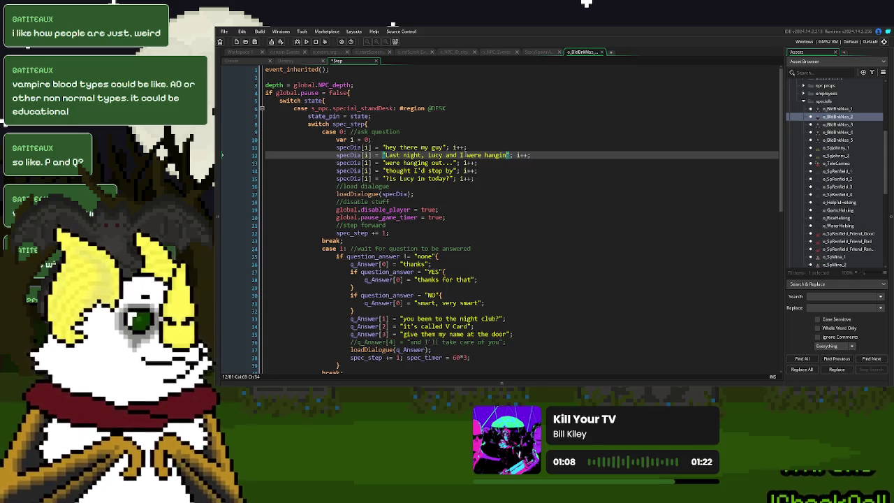
{"action": "key", "text": "BackSpace"}
{"action": "type", "text": "n'"}
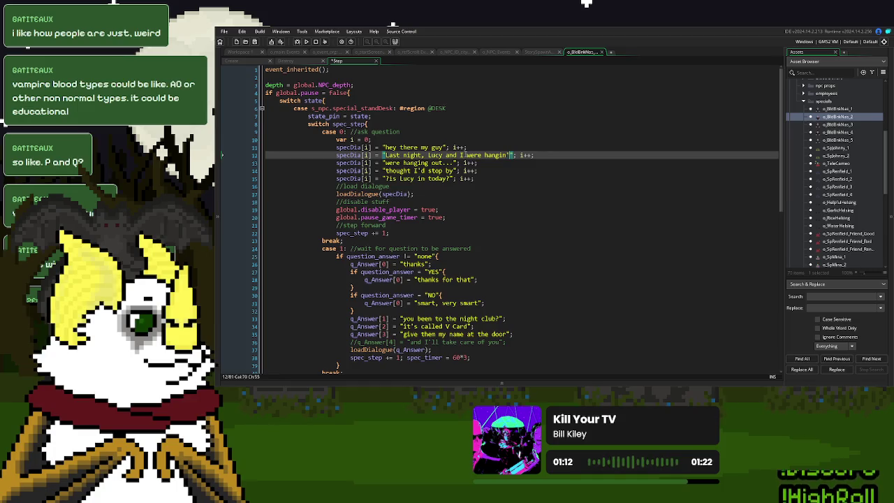
{"action": "left_click", "coordinate": [334, 162]}
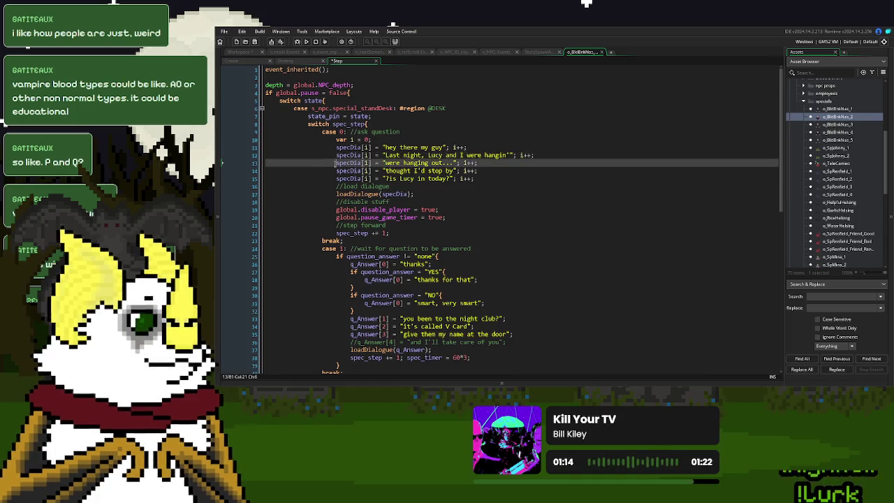
{"action": "type", "text": "//"}
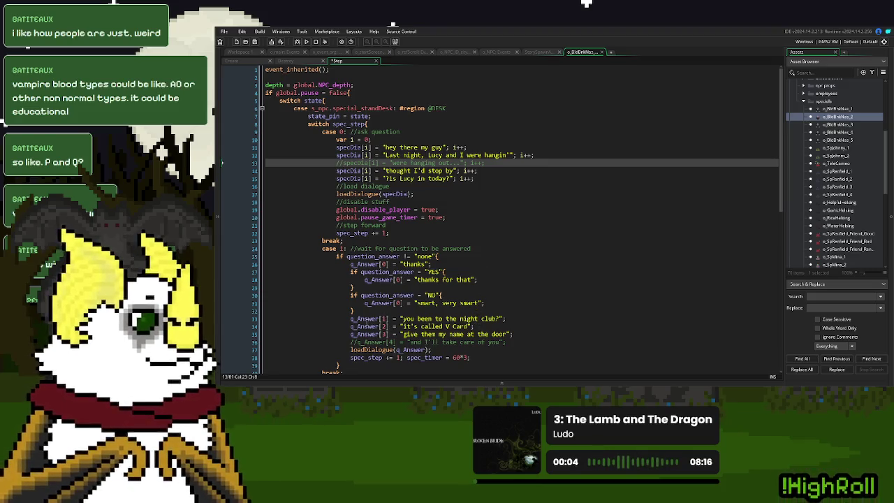
{"action": "left_click", "coordinate": [344, 326]}
{"action": "key", "text": "ctrl+k"}
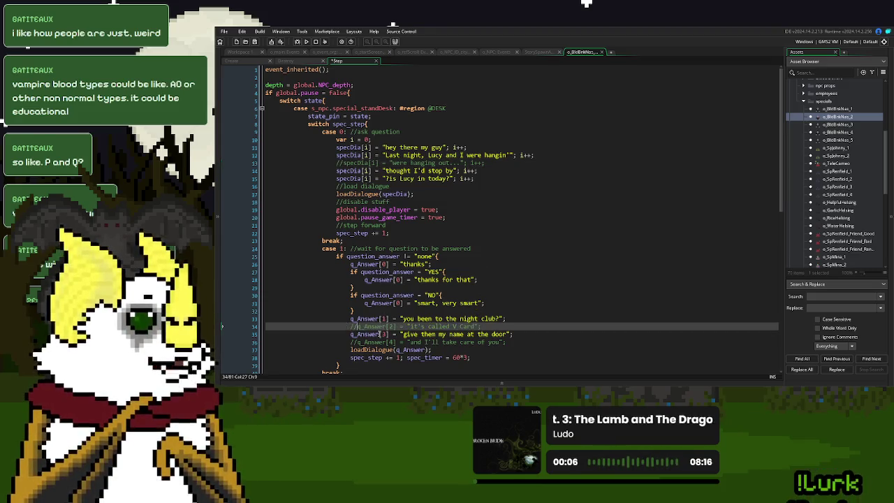